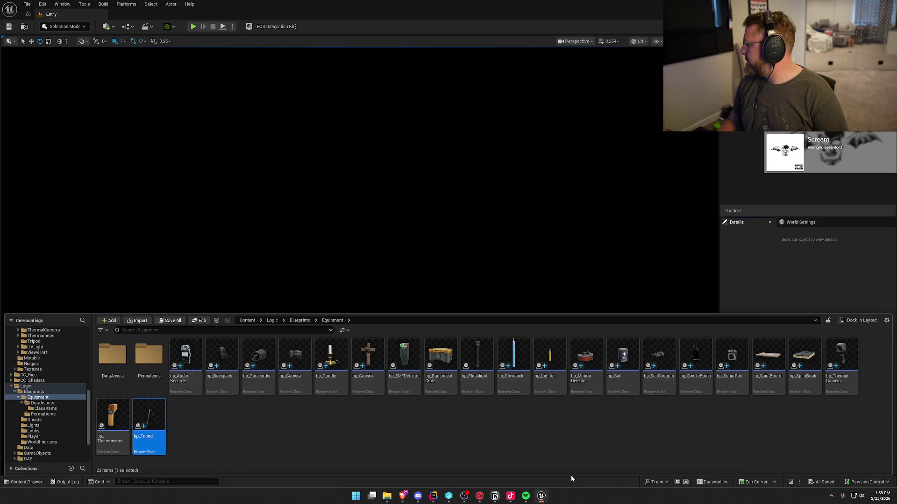
Step: Duplicate bp_Tripod as bp_UVFlashlight and open it for editing
{"action": "key", "text": "ctrl+d"}
{"action": "type", "text": "bp_UV"}
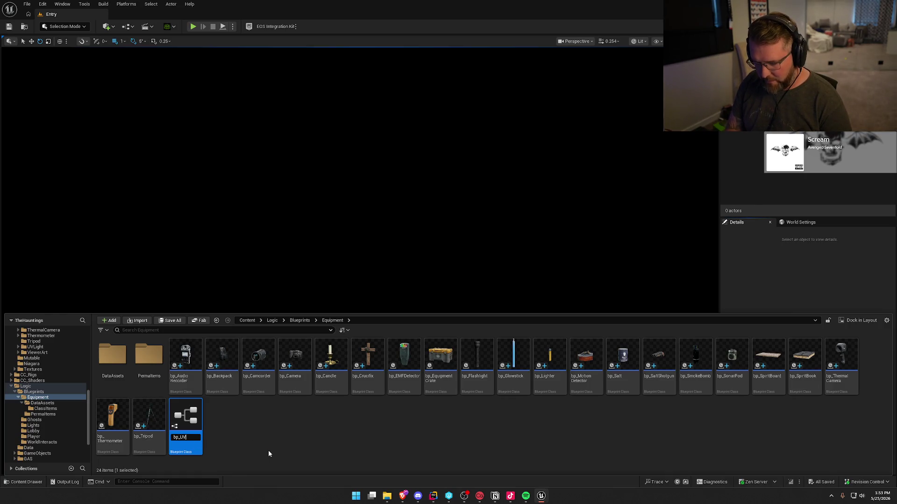
{"action": "type", "text": "lashlight"}
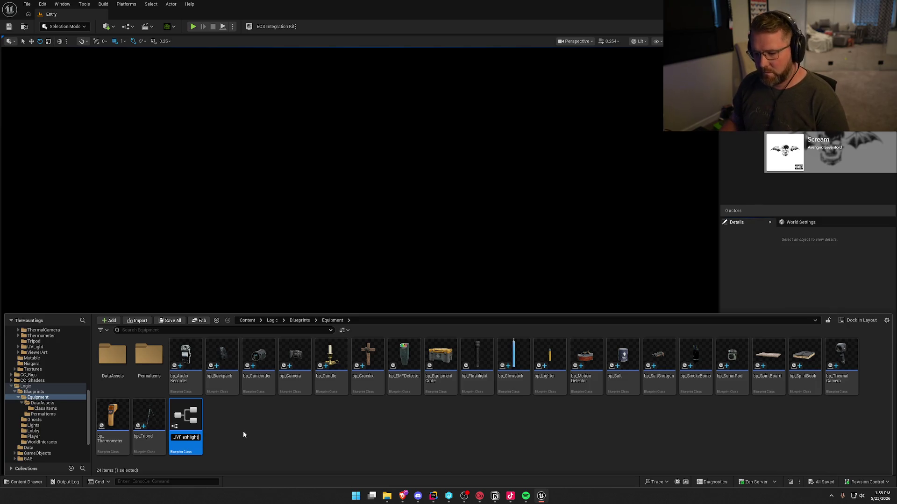
{"action": "key", "text": "Return"}
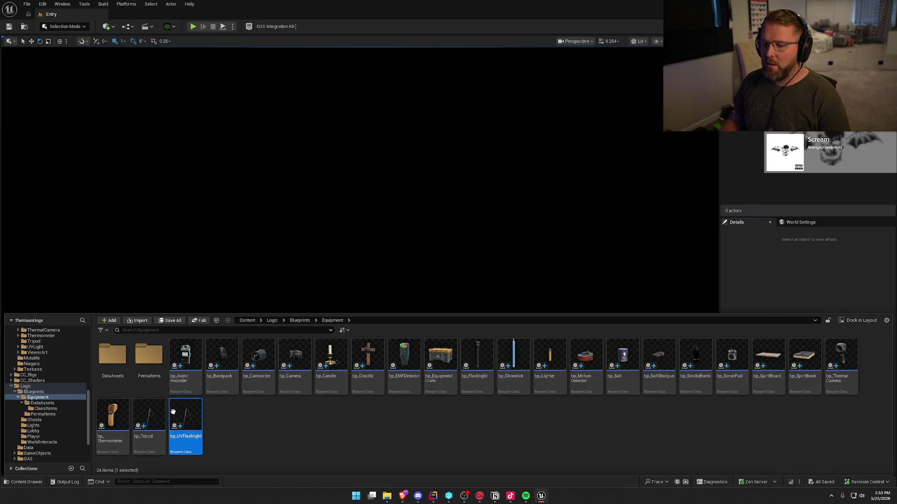
{"action": "double_click", "coordinate": [187, 412]}
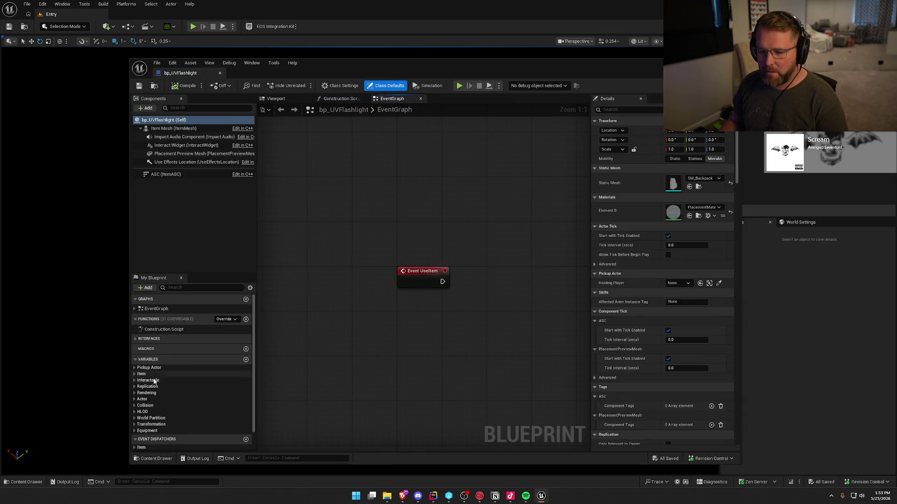
Step: Set the Definition variable's default to DA_UVFlashlight
{"action": "left_click", "coordinate": [150, 387]}
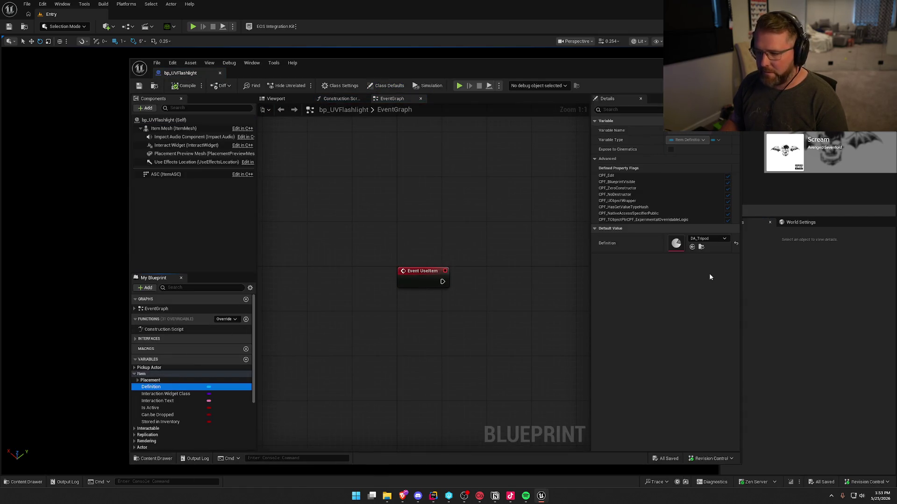
{"action": "left_click", "coordinate": [710, 240]}
{"action": "left_click", "coordinate": [732, 389]}
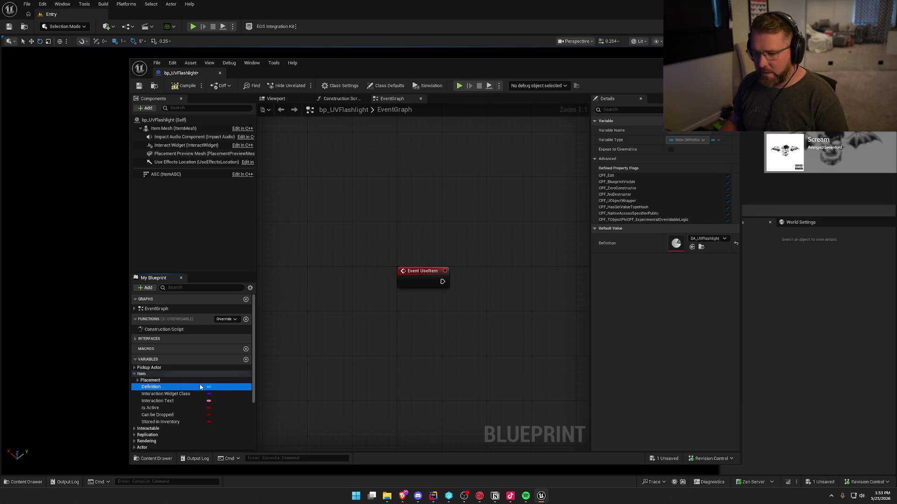
Step: Set Placement Preview Static Mesh to SM_UVLight, then save and close the blueprint
{"action": "left_click", "coordinate": [137, 380]}
{"action": "left_click", "coordinate": [158, 393]}
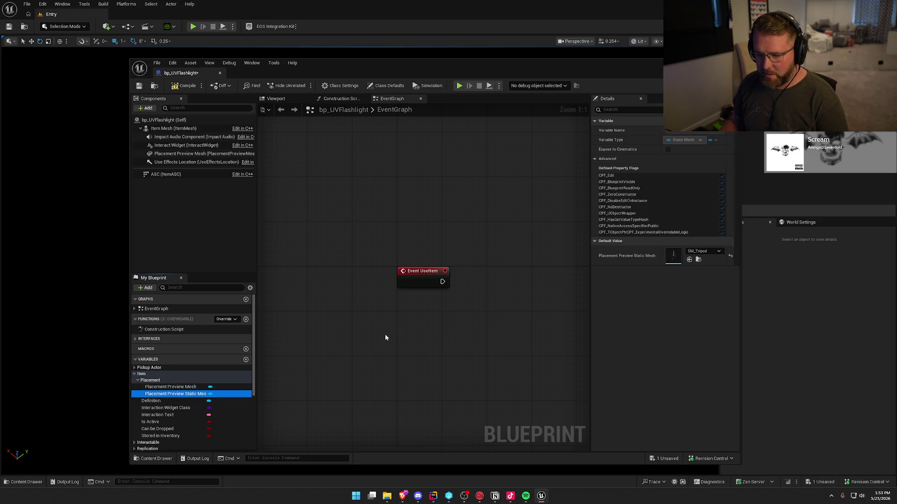
{"action": "left_click", "coordinate": [702, 252]}
{"action": "type", "text": "uv"}
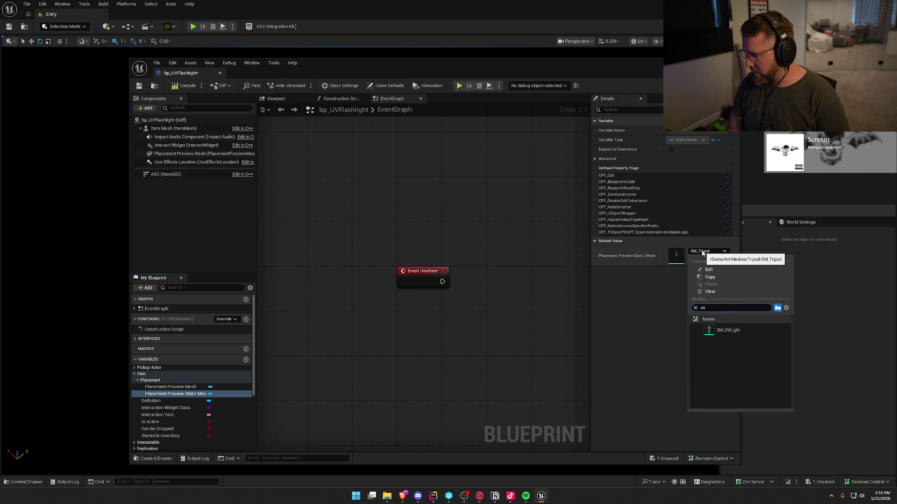
{"action": "left_click", "coordinate": [725, 331]}
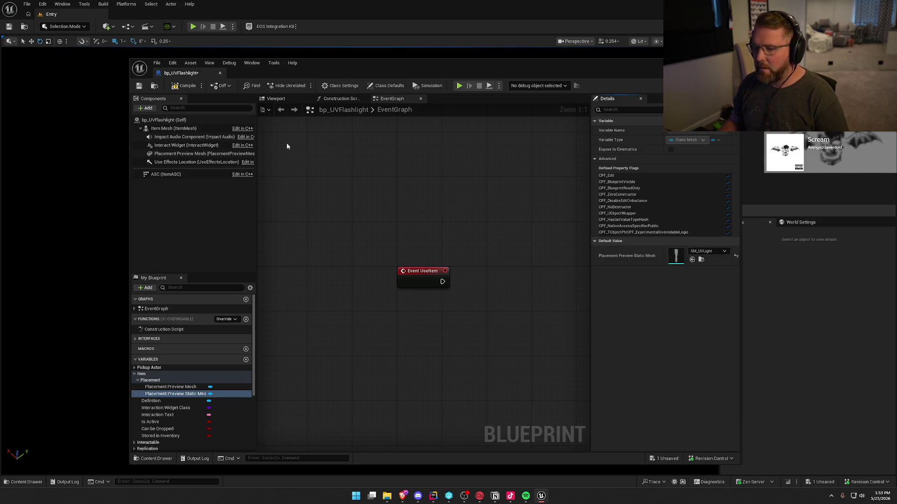
{"action": "key", "text": "ctrl+s"}
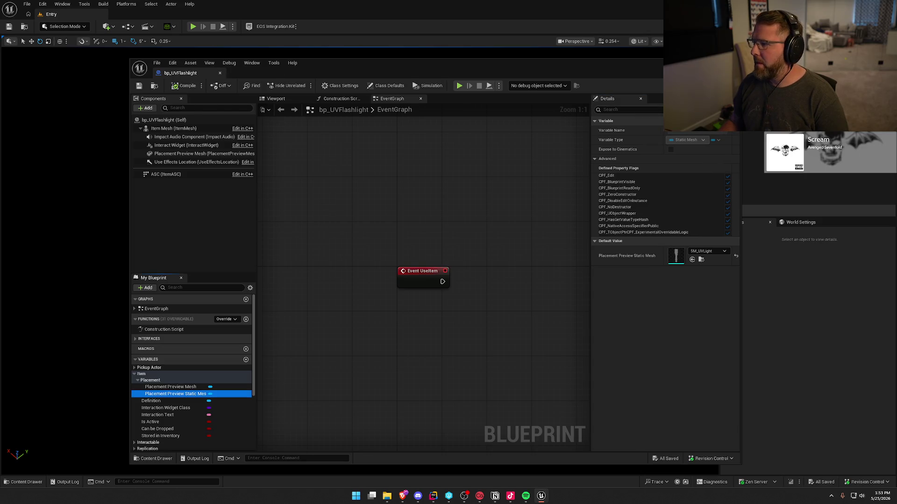
{"action": "left_click", "coordinate": [220, 73]}
Step: Duplicate bp_UVFlashlight in the Equipment folder
{"action": "key", "text": "ctrl+space"}
{"action": "left_click", "coordinate": [183, 422]}
{"action": "key", "text": "ctrl+d"}
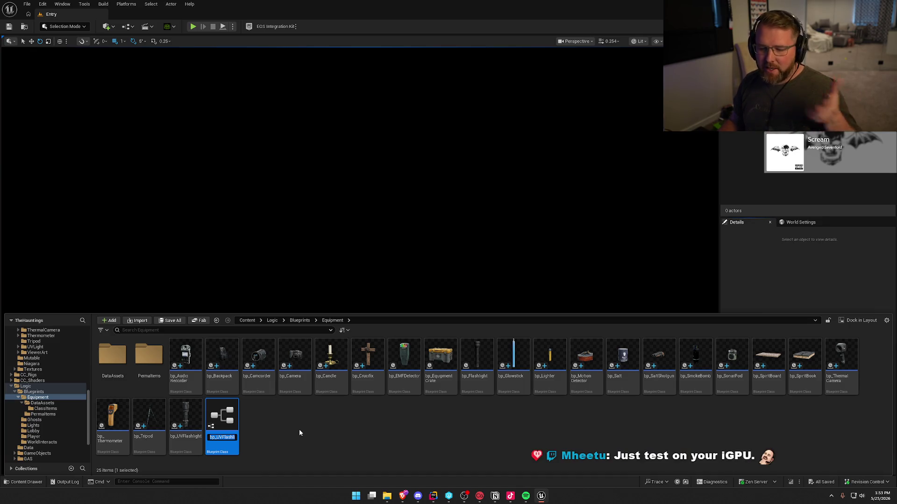
Step: Name the copy bp_SpiritBox and open it for editing
{"action": "type", "text": "bp_"}
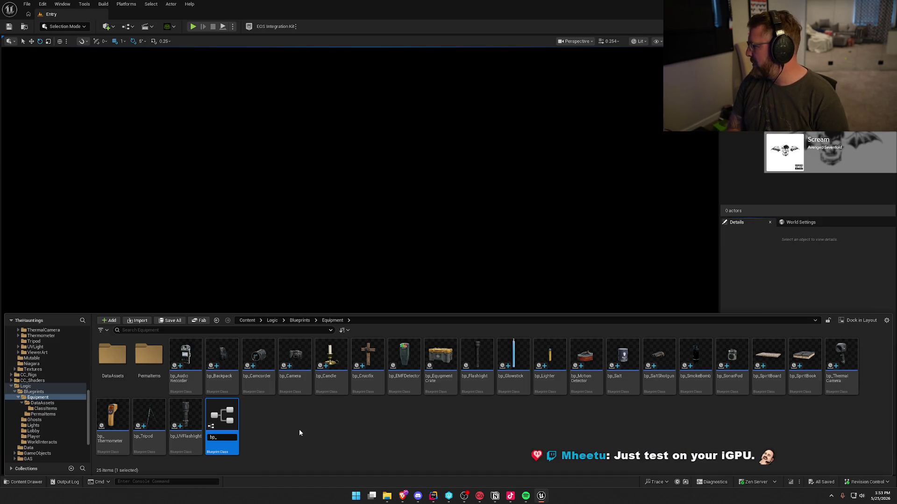
{"action": "type", "text": "SpiritBox"}
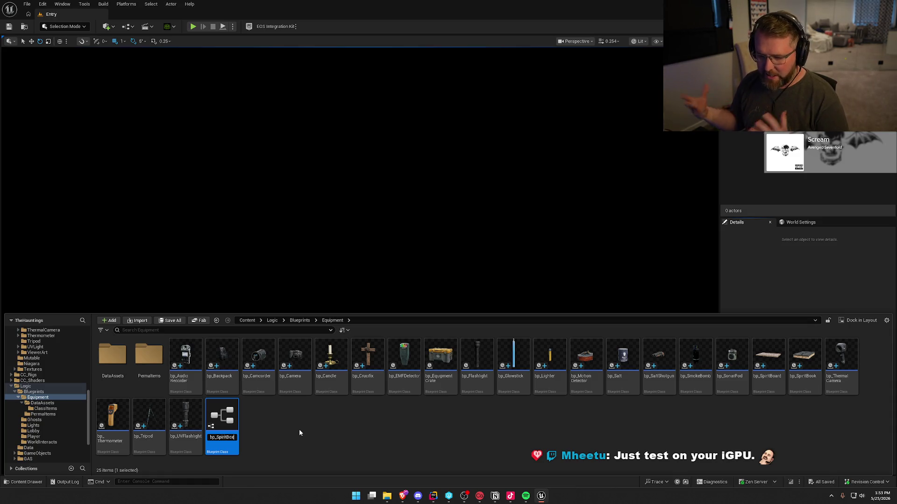
{"action": "key", "text": "Return"}
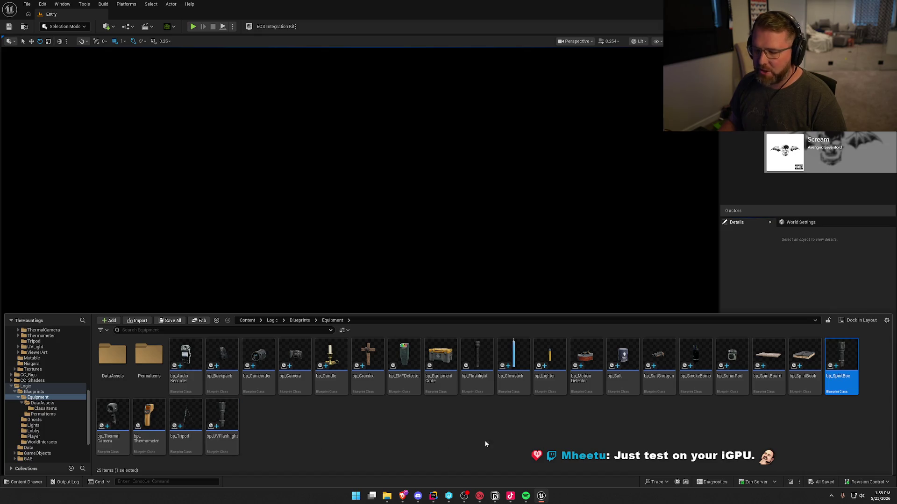
{"action": "double_click", "coordinate": [843, 362]}
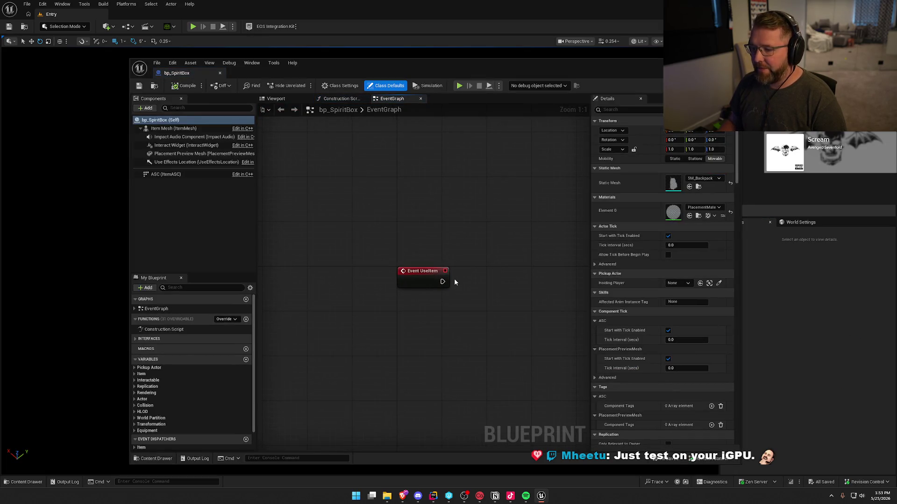
Step: Set the Item Definition default to DA_SpiritBox
{"action": "left_click", "coordinate": [140, 374]}
{"action": "scroll", "coordinate": [149, 369], "scroll_direction": "down", "scroll_amount": 1}
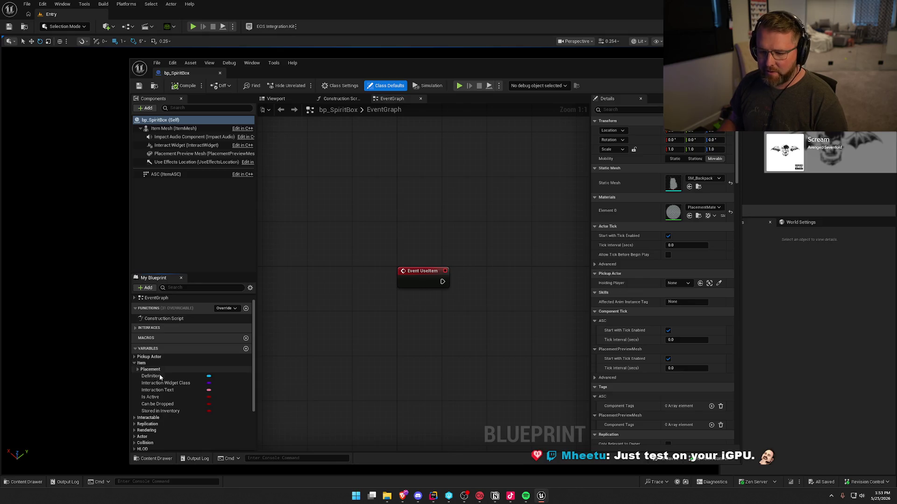
{"action": "left_click", "coordinate": [151, 376]}
{"action": "left_click", "coordinate": [721, 239]}
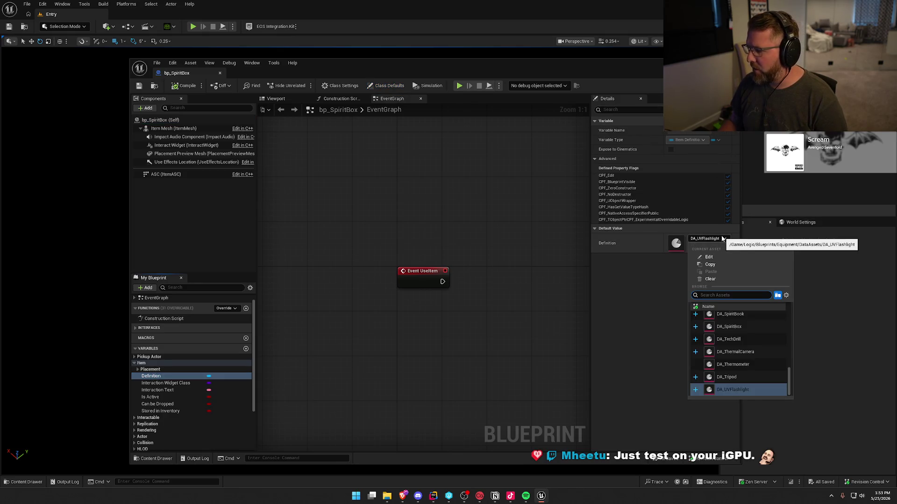
{"action": "scroll", "coordinate": [758, 355], "scroll_direction": "up", "scroll_amount": 1}
{"action": "left_click", "coordinate": [744, 335]}
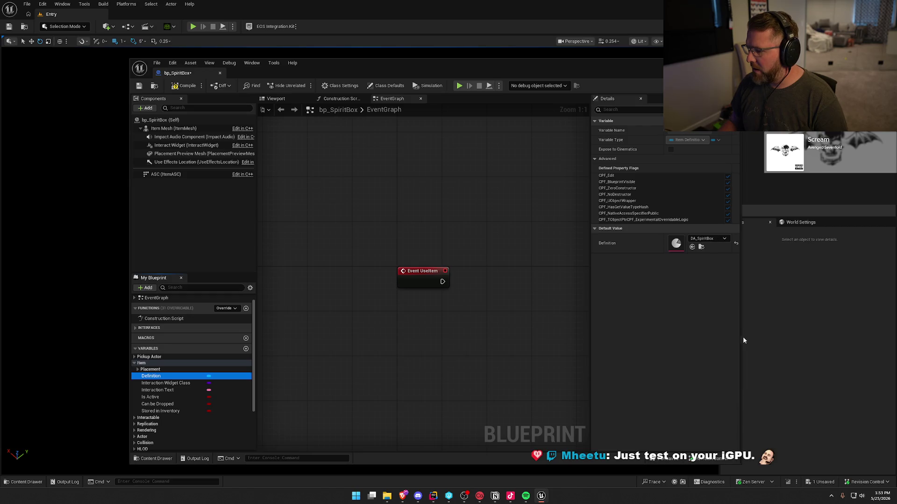
Step: Set Placement Preview Static Mesh to SM_SpiritBox, compile, and close the editor
{"action": "left_click", "coordinate": [137, 369]}
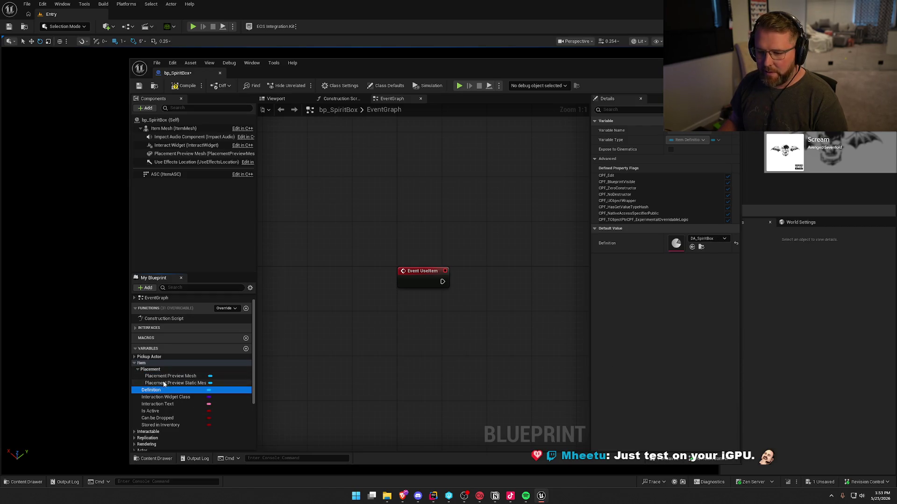
{"action": "left_click", "coordinate": [164, 384]}
{"action": "left_click", "coordinate": [708, 252]}
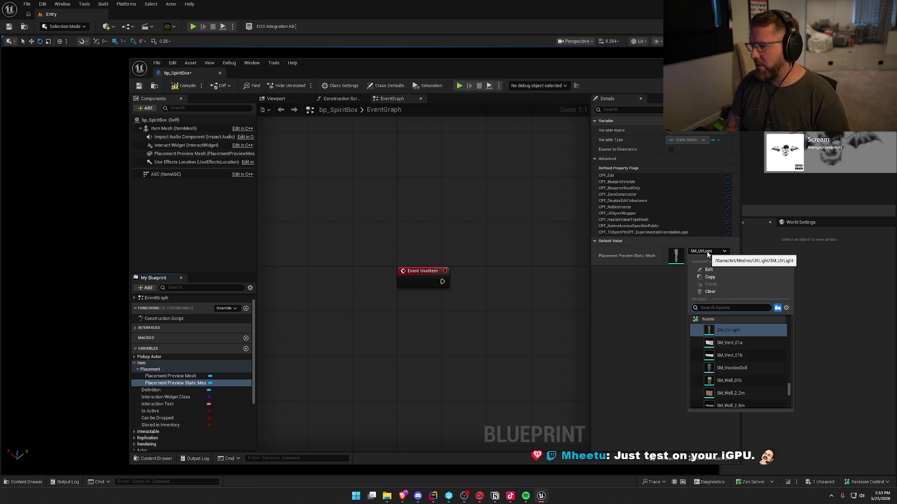
{"action": "type", "text": "spir"}
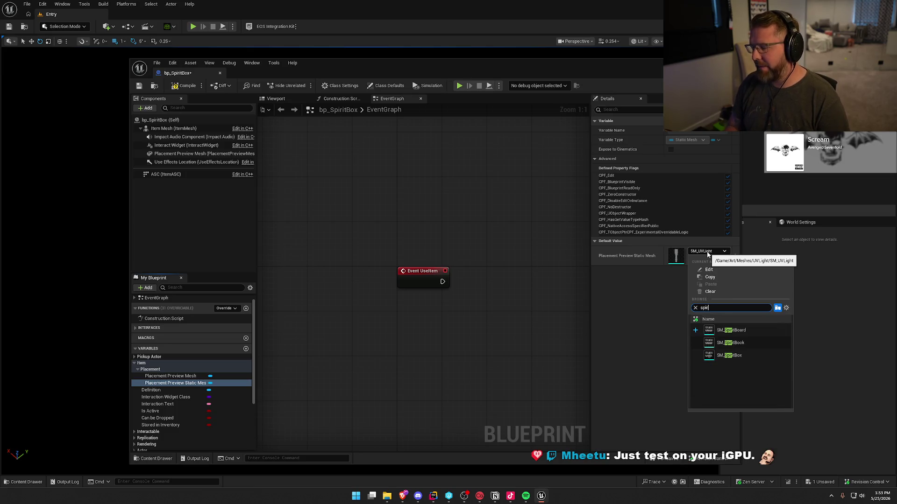
{"action": "left_click", "coordinate": [747, 358]}
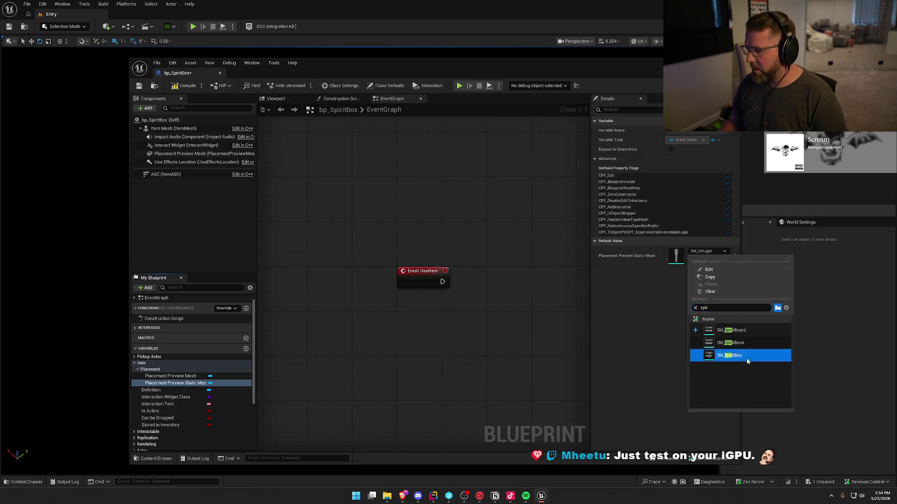
{"action": "left_click", "coordinate": [184, 85]}
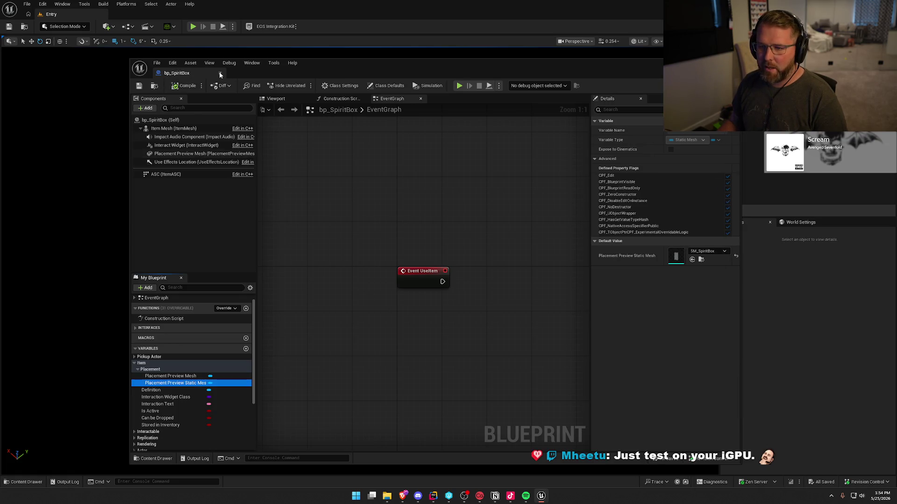
{"action": "left_click", "coordinate": [220, 75]}
{"action": "key", "text": "ctrl+space"}
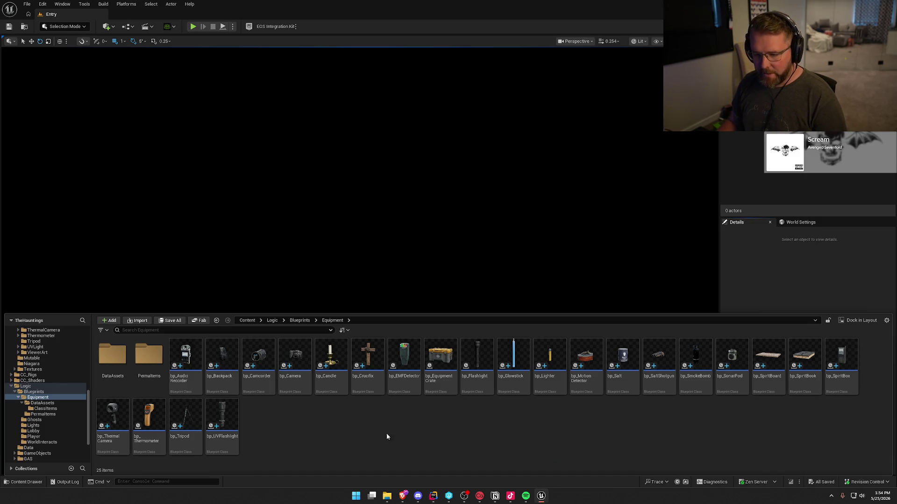
Step: Select the Equipment blueprints except bp_Equipment Crate, clear the selection, then open PermaItems
{"action": "left_click", "coordinate": [186, 358]}
{"action": "left_click", "coordinate": [224, 421], "text": "shift"}
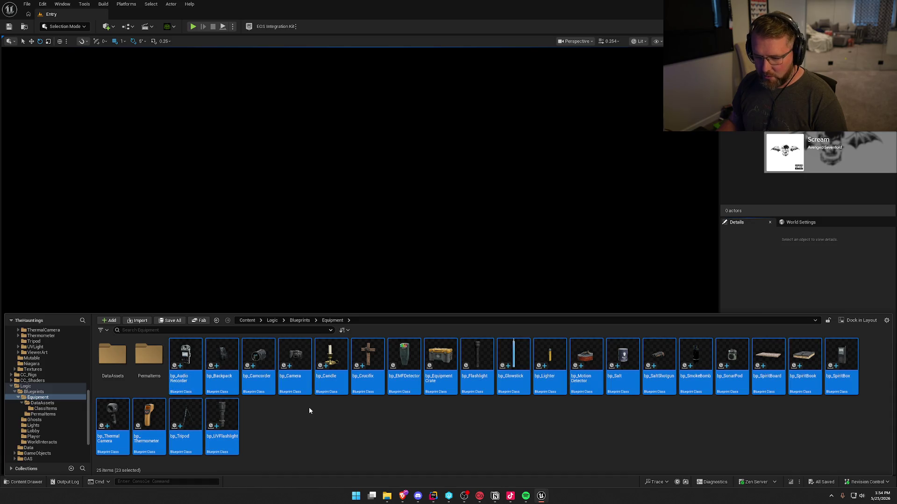
{"action": "left_click", "coordinate": [441, 378], "text": "ctrl"}
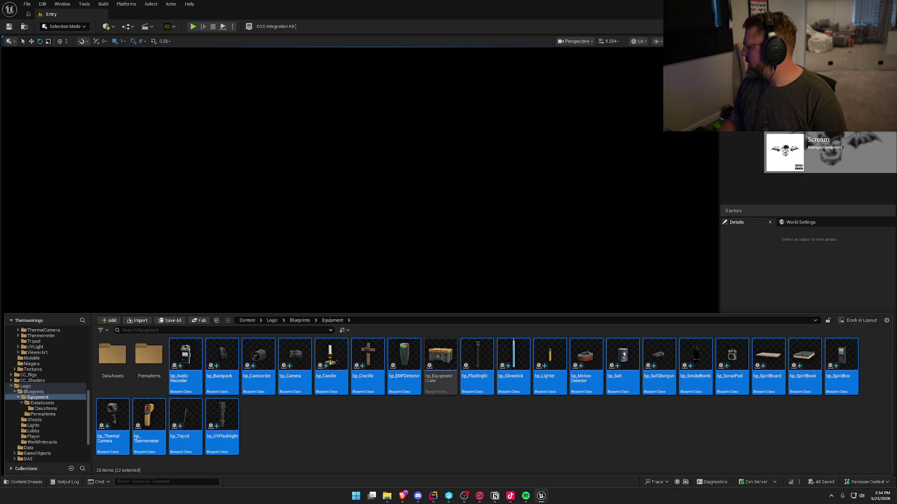
{"action": "left_click", "coordinate": [348, 429]}
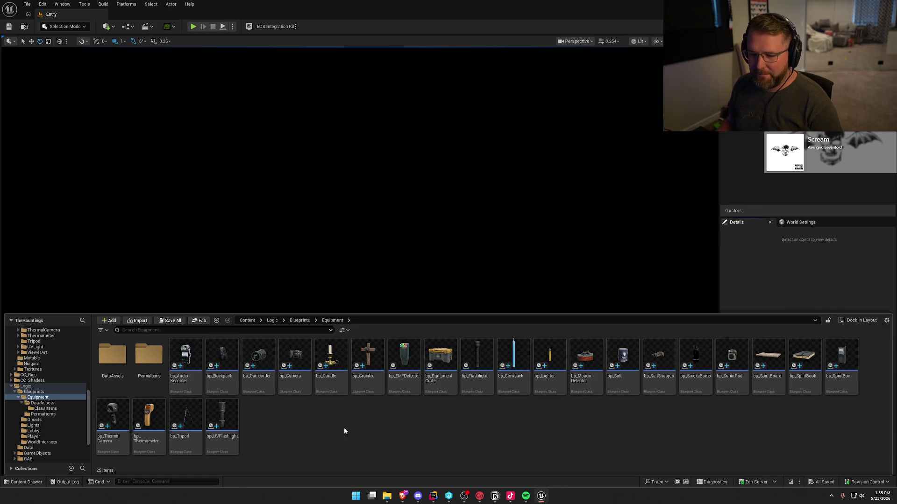
{"action": "double_click", "coordinate": [149, 355]}
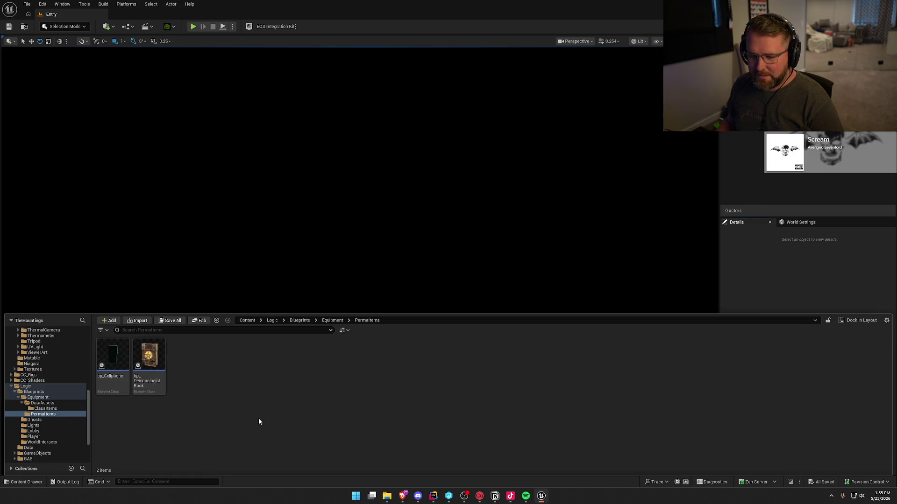
Step: Duplicate bp_DemonologistBook and name the copy bp_PsychicStone
{"action": "left_click", "coordinate": [151, 379]}
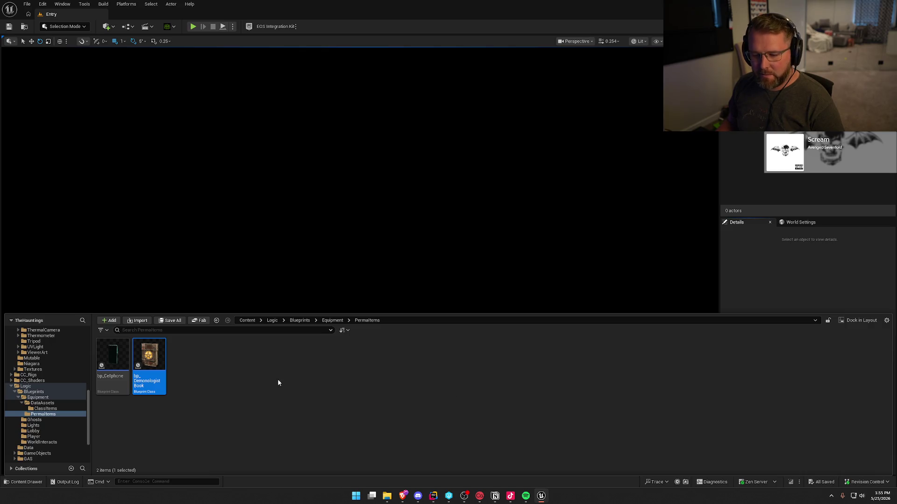
{"action": "key", "text": "ctrl+d"}
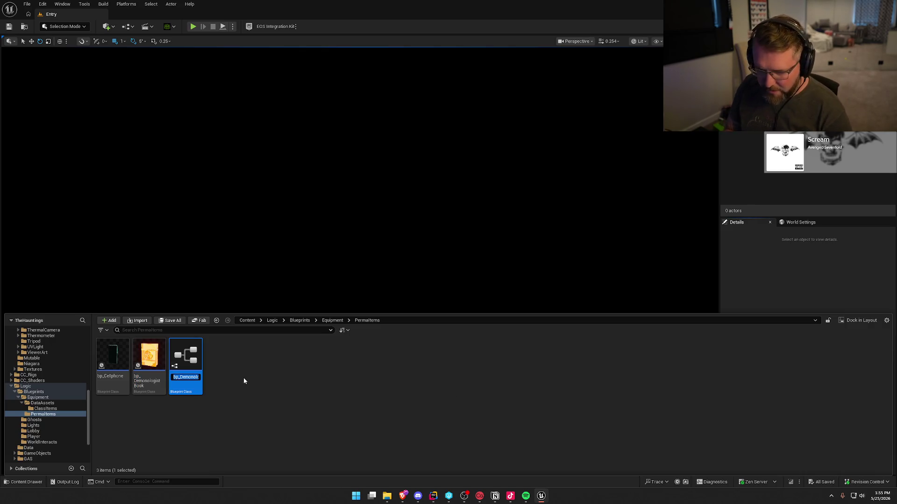
{"action": "type", "text": "bp_Ps"}
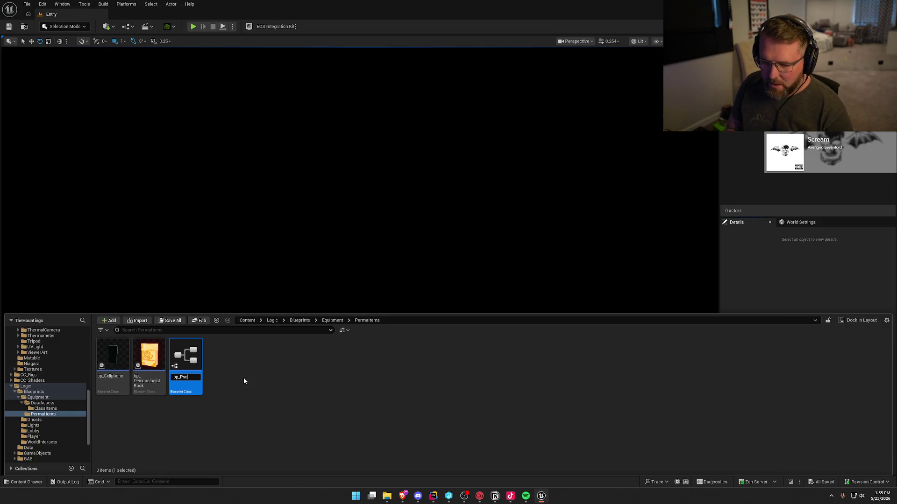
{"action": "type", "text": "c"}
{"action": "type", "text": "chci"}
{"action": "key", "text": "BackSpace"}
{"action": "key", "text": "BackSpace"}
{"action": "type", "text": "ic"}
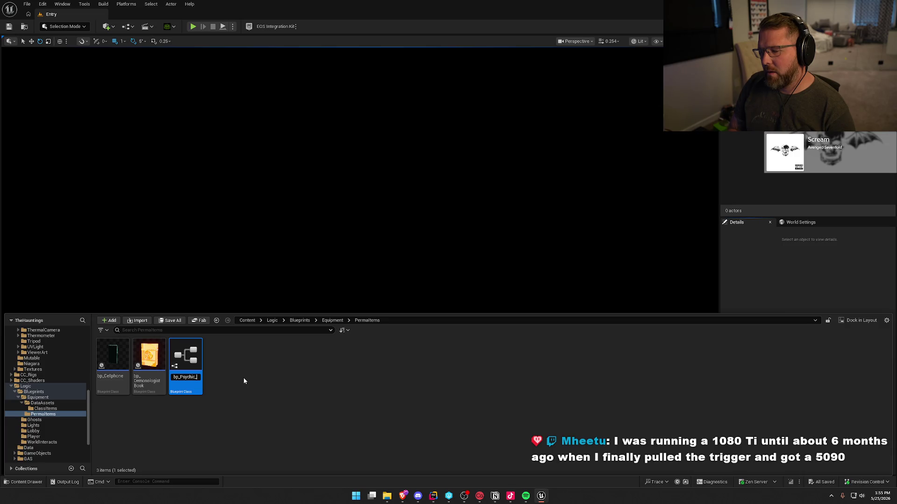
{"action": "type", "text": "Stone"}
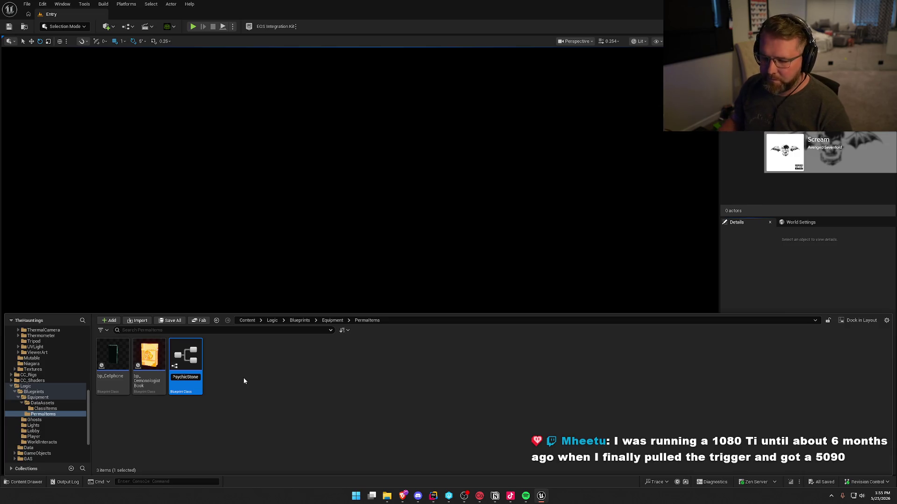
{"action": "key", "text": "Return"}
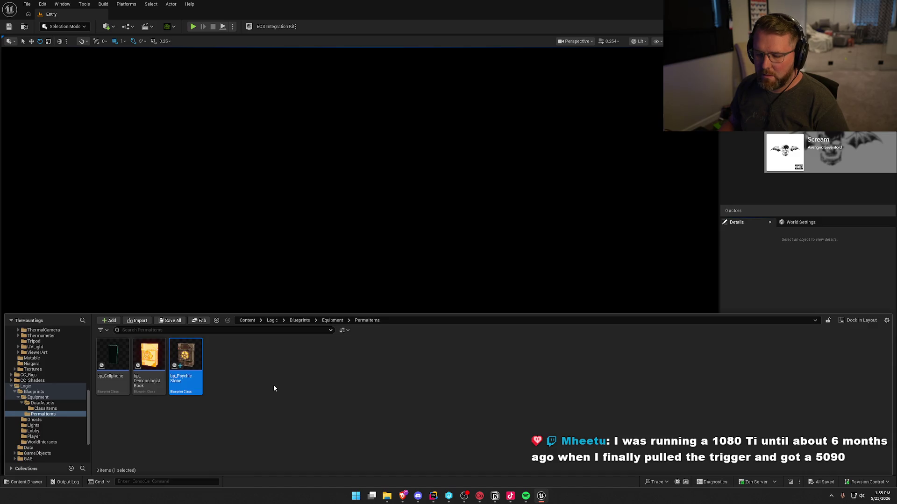
Step: Open bp_PsychicStone in the full Blueprint editor
{"action": "left_click", "coordinate": [150, 357]}
{"action": "double_click", "coordinate": [187, 356]}
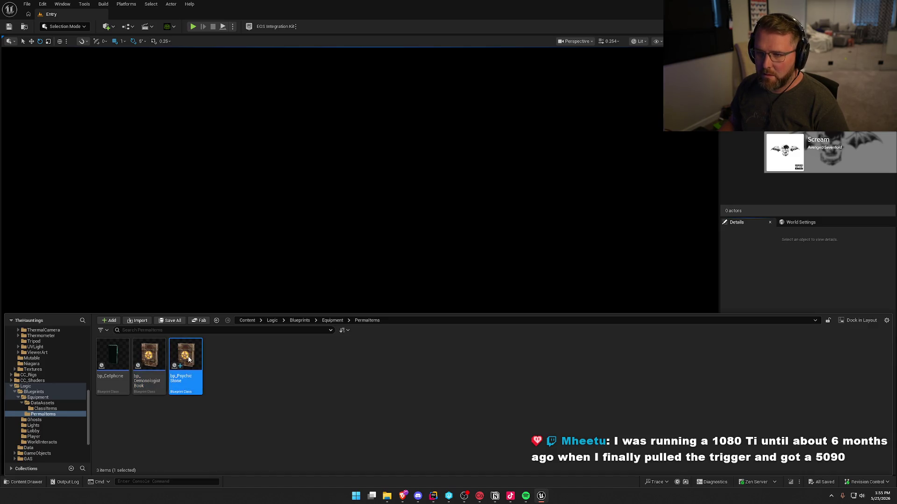
{"action": "left_click", "coordinate": [439, 98]}
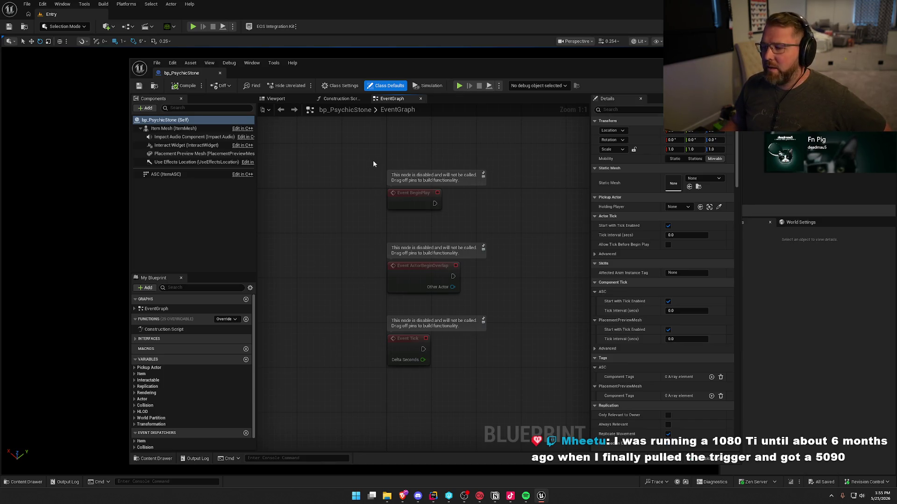
Step: Delete the three disabled event nodes and set Definition to DA_PsychicStone
{"action": "left_click_drag", "start_coordinate": [375, 165], "coordinate": [474, 384]}
{"action": "key", "text": "Delete"}
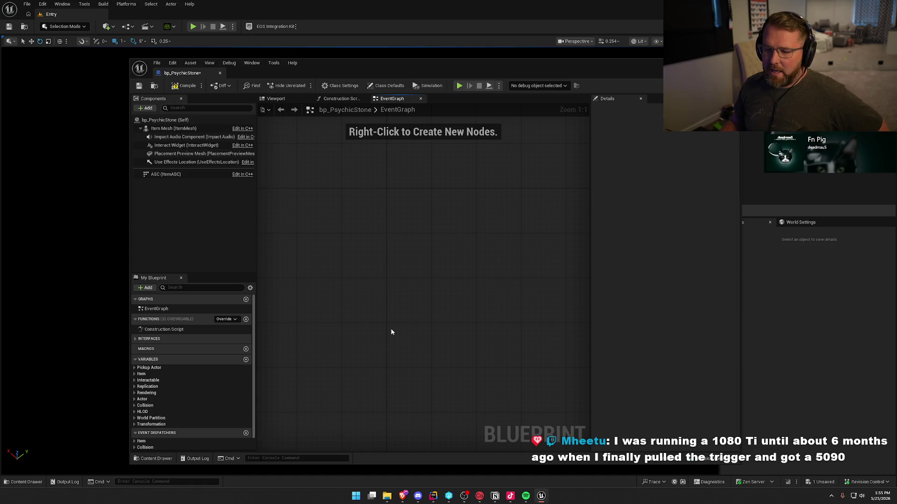
{"action": "left_click", "coordinate": [135, 375]}
{"action": "left_click", "coordinate": [151, 387]}
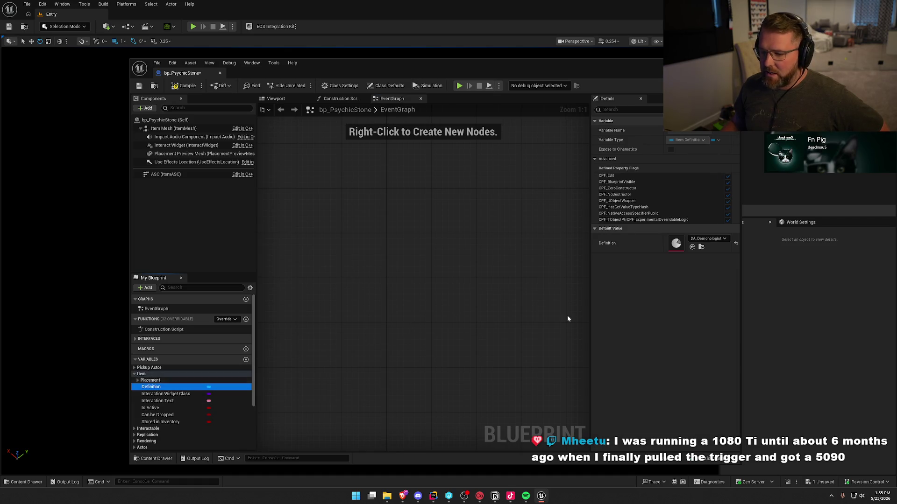
{"action": "left_click", "coordinate": [702, 239]}
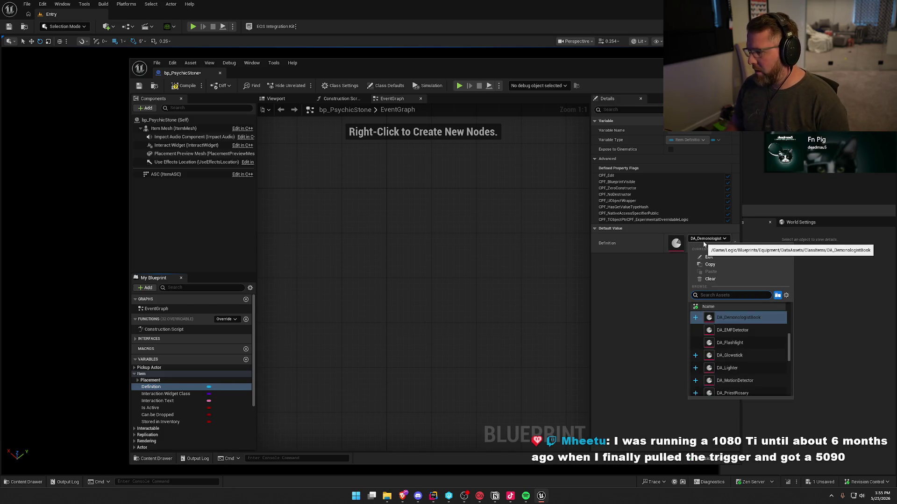
{"action": "type", "text": "ps"}
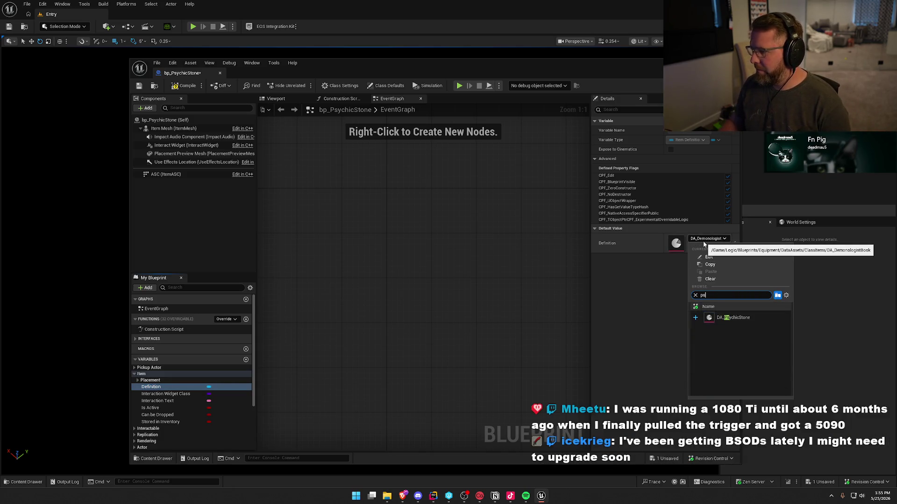
{"action": "left_click", "coordinate": [733, 317]}
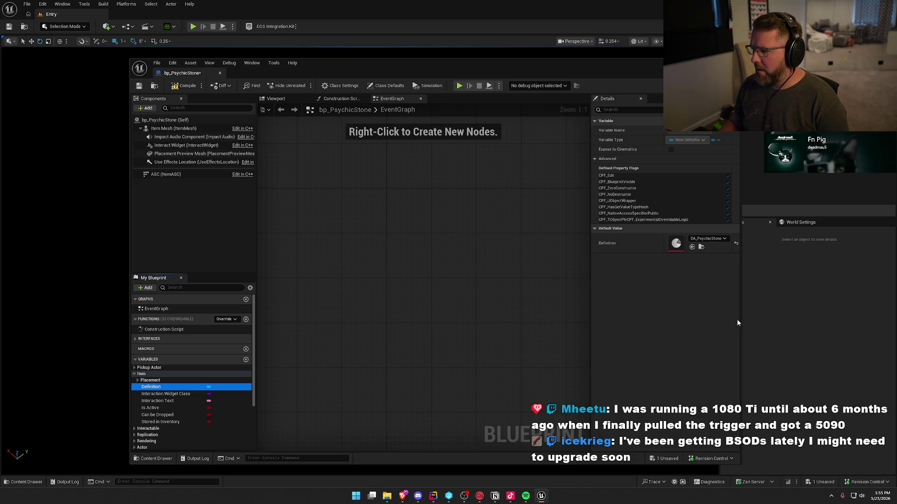
Step: Check the Placement Preview Static Mesh, save, inspect the Item Mesh preview, and exit
{"action": "left_click", "coordinate": [138, 381]}
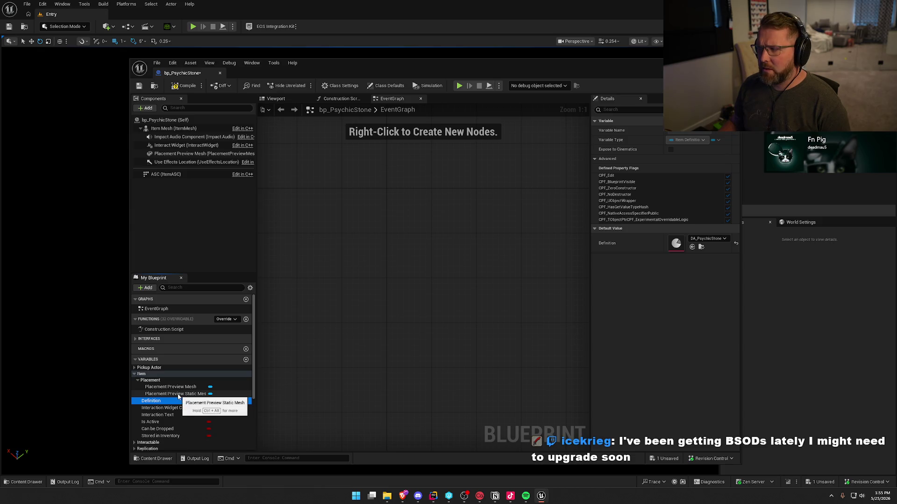
{"action": "left_click", "coordinate": [178, 395]}
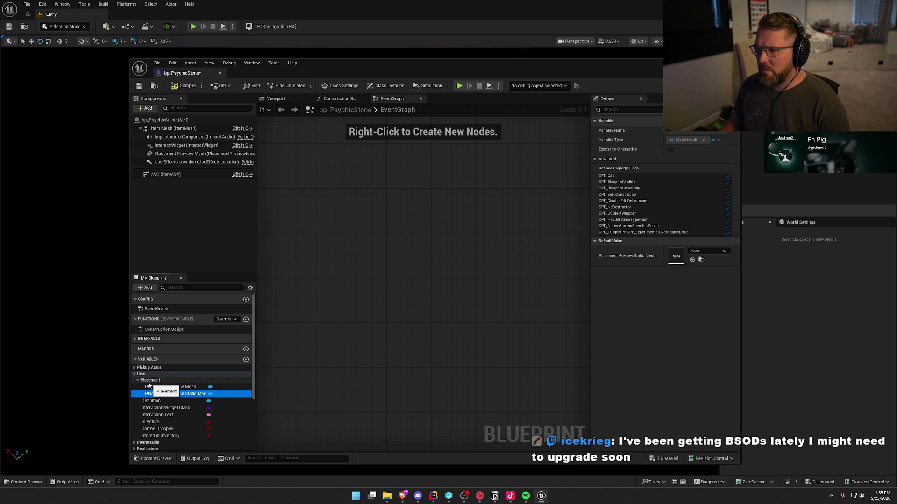
{"action": "key", "text": "ctrl+s"}
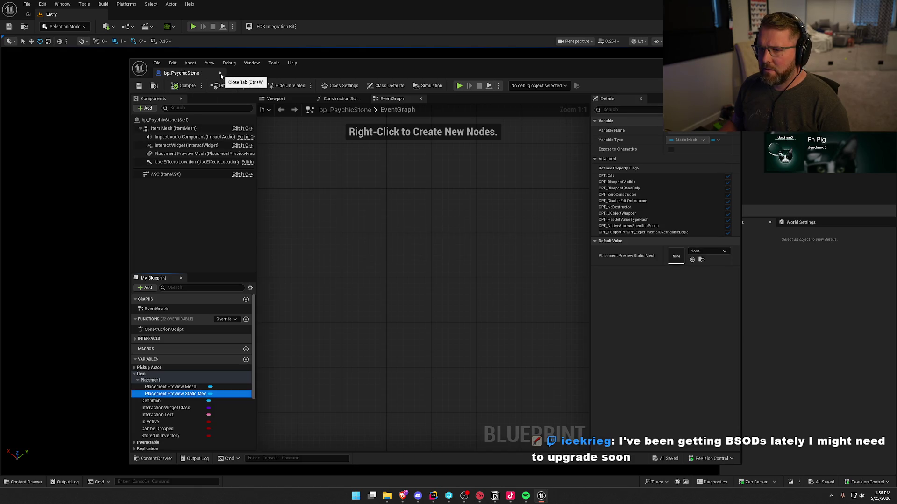
{"action": "left_click", "coordinate": [275, 99]}
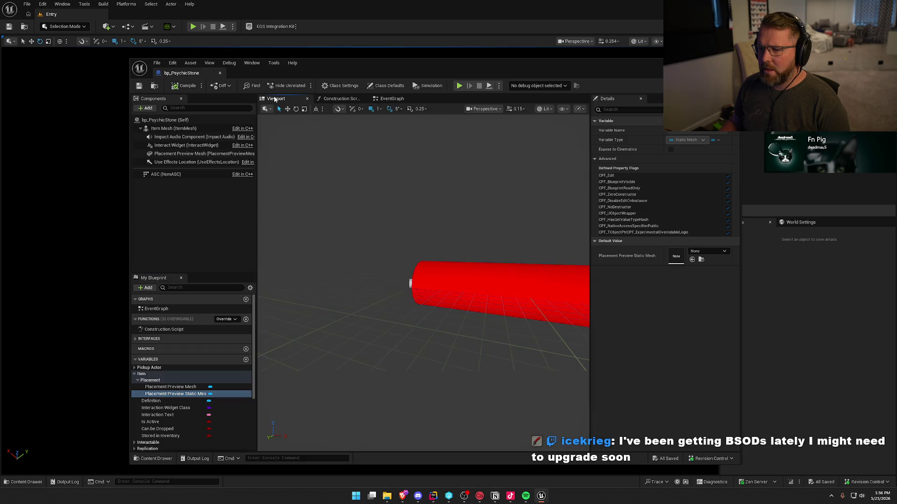
{"action": "left_click", "coordinate": [163, 129]}
{"action": "mouse_move", "coordinate": [371, 240]}
{"action": "left_mouse_down"}
{"action": "mouse_move", "coordinate": [358, 240]}
{"action": "mouse_move", "coordinate": [365, 238]}
{"action": "left_mouse_up"}
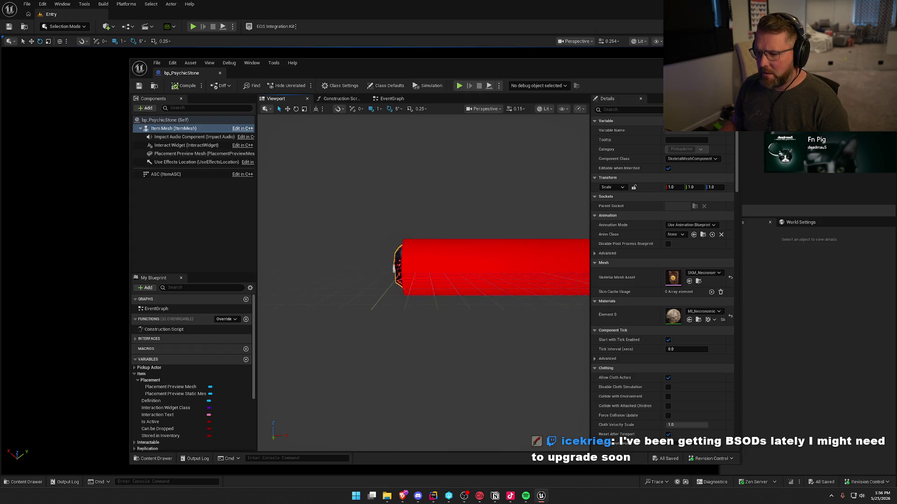
{"action": "left_click", "coordinate": [756, 146]}
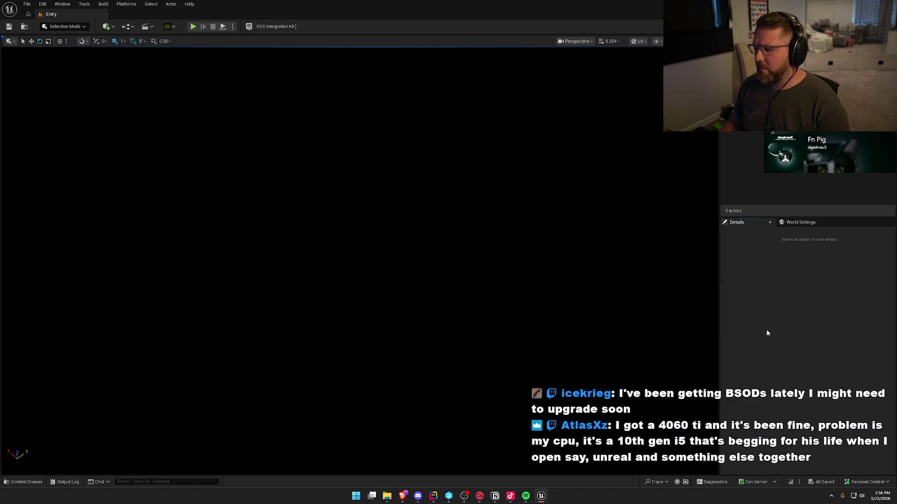
Step: Reopen the Content Drawer on the PermaItems folder
{"action": "key", "text": "ctrl+space"}
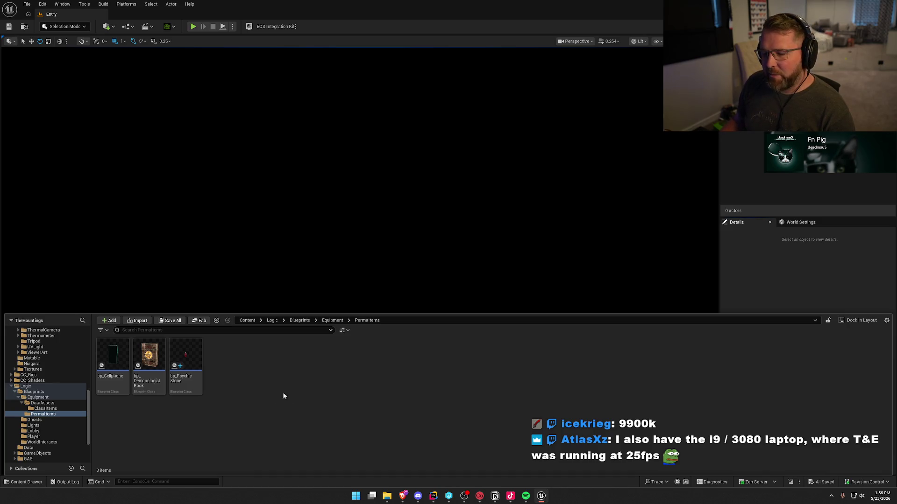
Step: Duplicate bp_PsychicStone as bp_CivilianDrink and open it for editing
{"action": "left_click", "coordinate": [185, 362]}
{"action": "key", "text": "ctrl+d"}
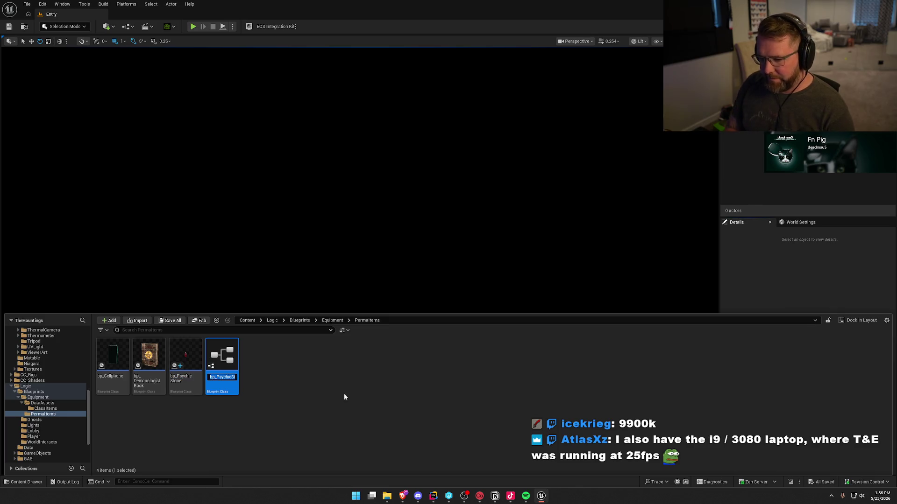
{"action": "type", "text": "bp_Ci"}
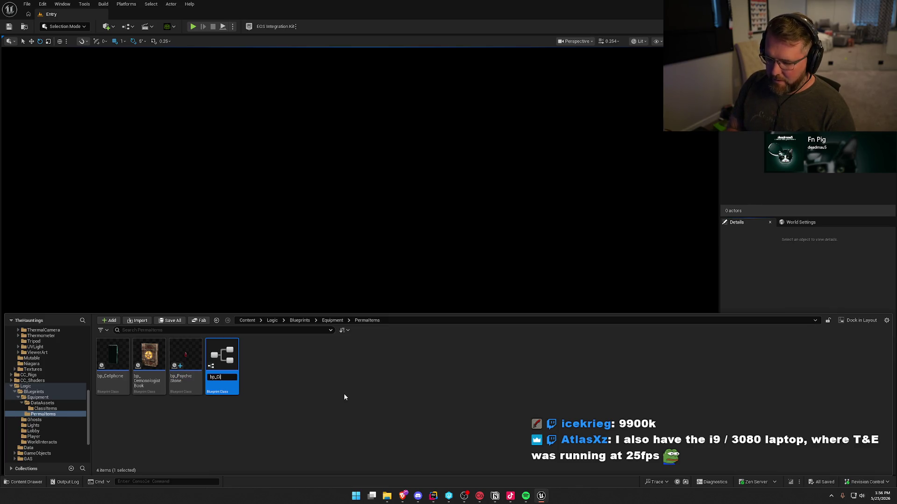
{"action": "type", "text": "vilianDrink"}
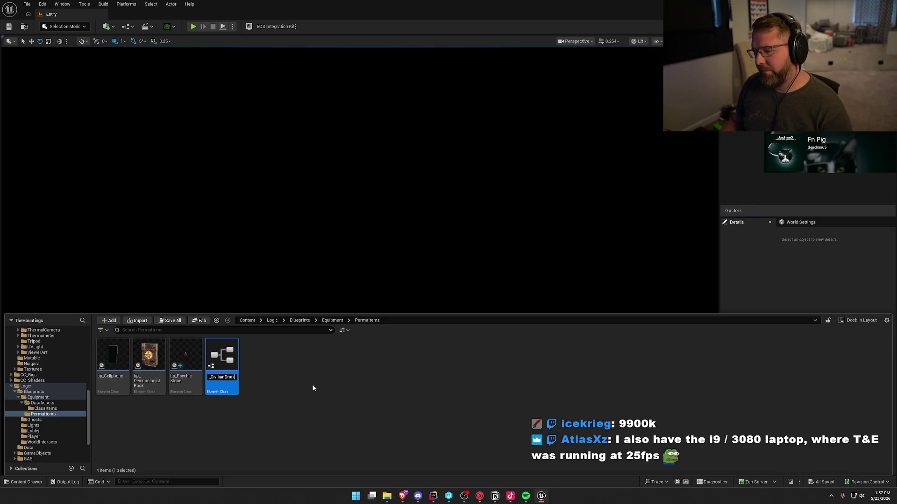
{"action": "key", "text": "Return"}
{"action": "double_click", "coordinate": [152, 358]}
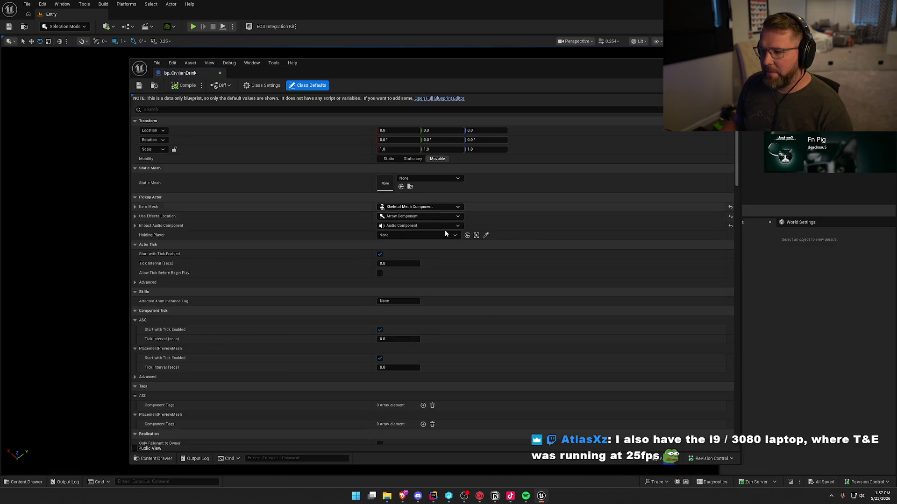
Step: In the full Blueprint editor, set the Definition default to DA_CivilianDrink
{"action": "scroll", "coordinate": [500, 348], "scroll_direction": "down", "scroll_amount": 8}
{"action": "scroll", "coordinate": [501, 351], "scroll_direction": "down", "scroll_amount": 9}
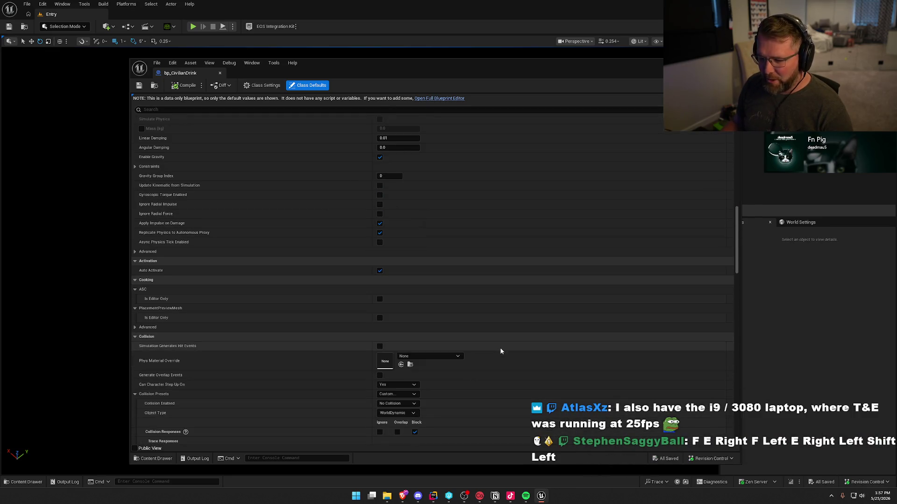
{"action": "scroll", "coordinate": [501, 351], "scroll_direction": "down", "scroll_amount": 6}
{"action": "left_click", "coordinate": [451, 99]}
{"action": "left_click", "coordinate": [141, 374]}
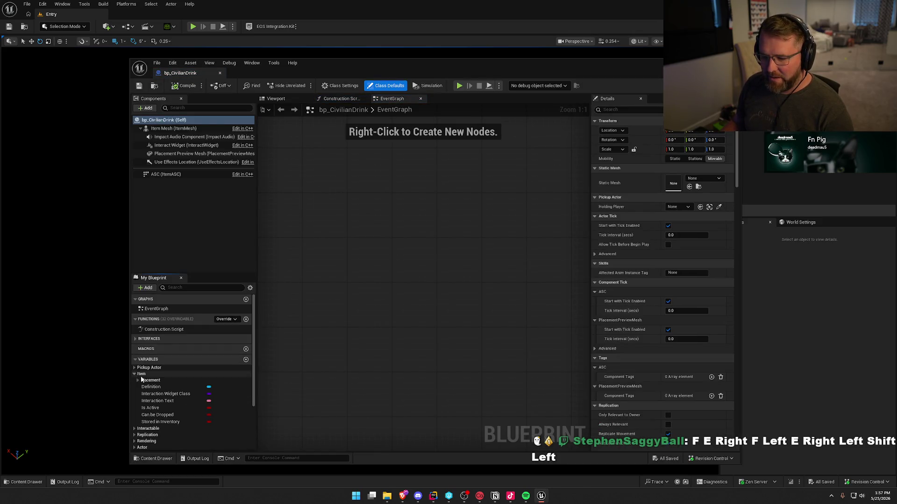
{"action": "left_click", "coordinate": [150, 387]}
{"action": "left_click", "coordinate": [714, 238]}
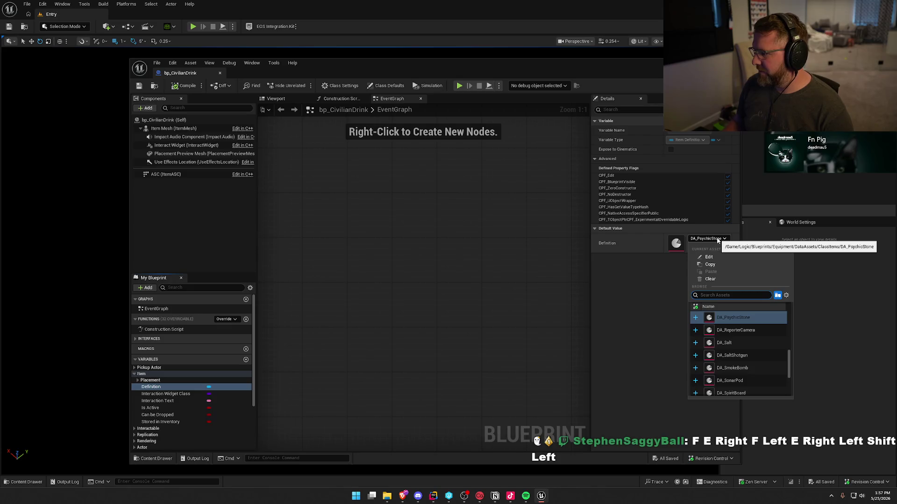
{"action": "type", "text": "civi"}
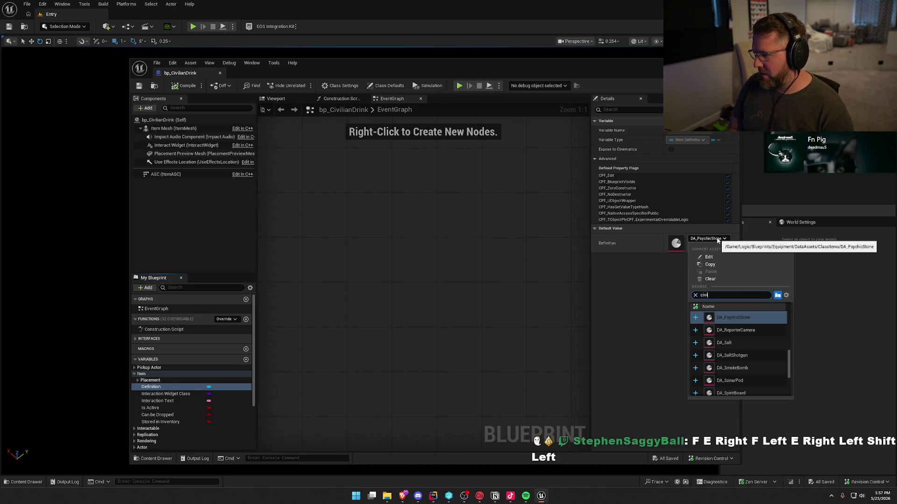
{"action": "left_click", "coordinate": [732, 318]}
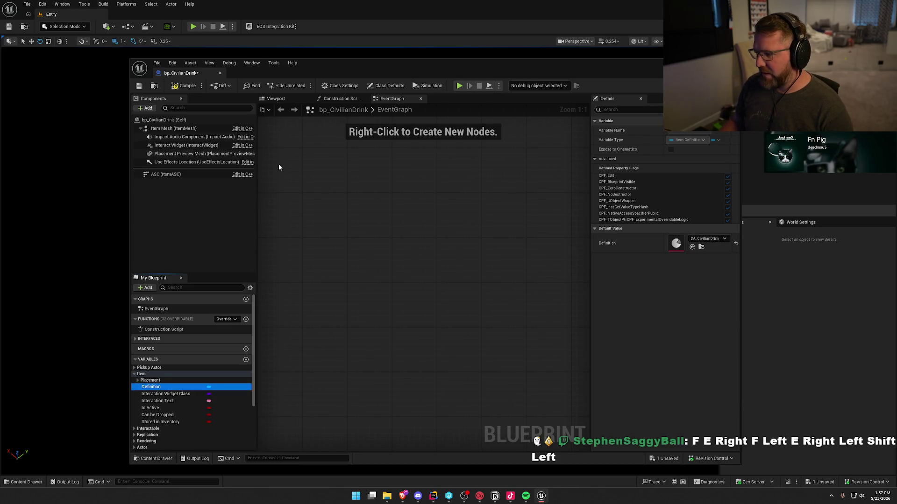
Step: Preview the drink can mesh, then compile, save and close bp_CivilianDrink
{"action": "left_click", "coordinate": [285, 99]}
{"action": "left_click", "coordinate": [186, 86]}
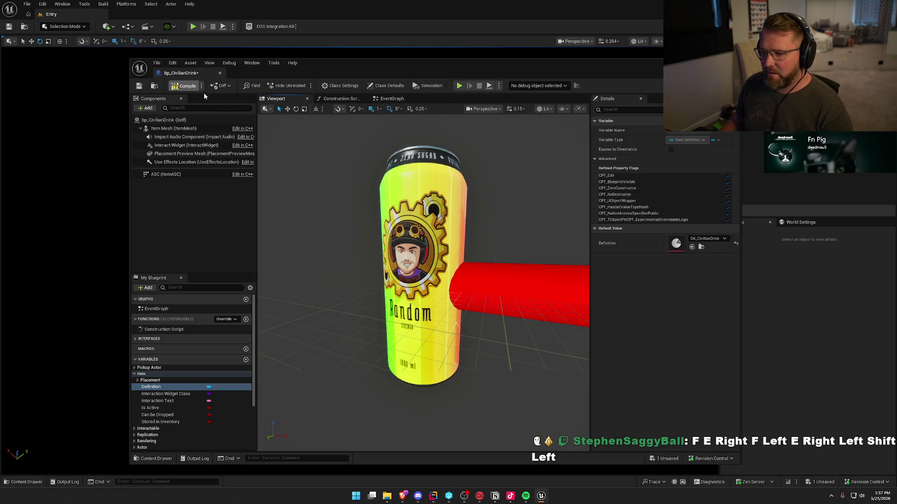
{"action": "left_click", "coordinate": [220, 73]}
{"action": "key", "text": "ctrl+space"}
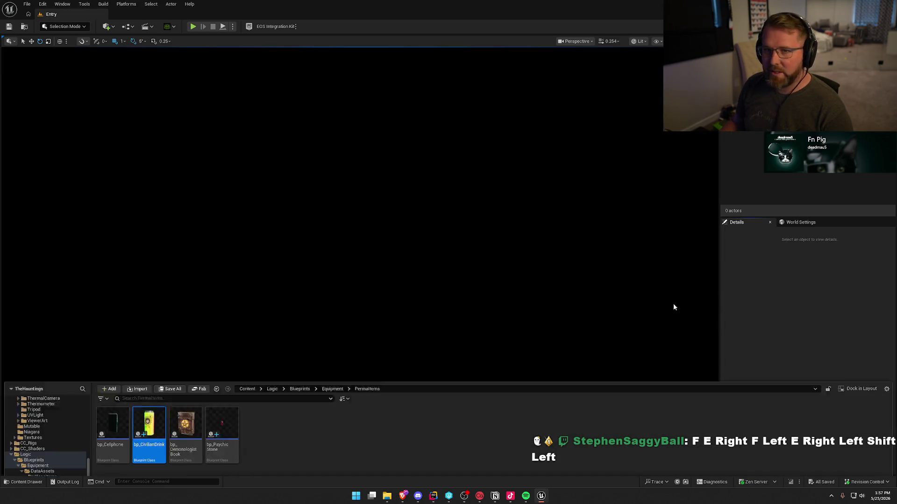
Step: Duplicate bp_CivilianDrink as bp_PriestRosary and open it for editing
{"action": "left_click", "coordinate": [147, 358]}
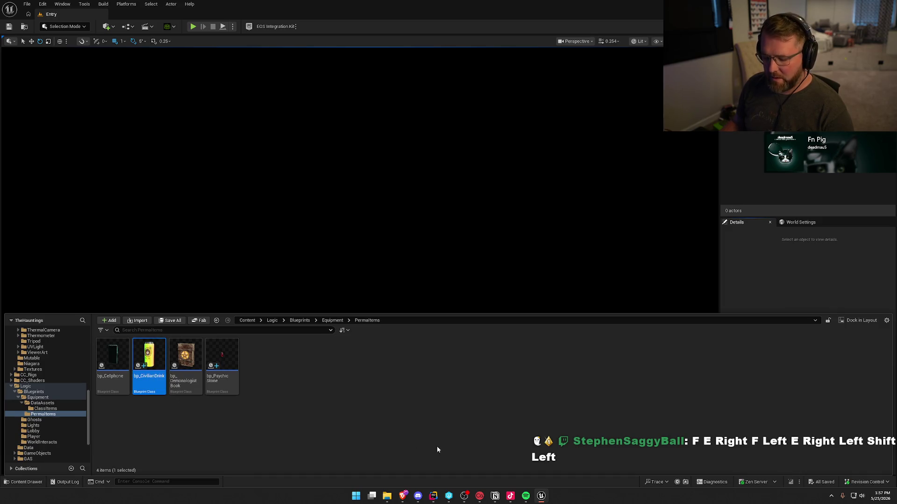
{"action": "key", "text": "ctrl+d"}
{"action": "type", "text": "bp_"}
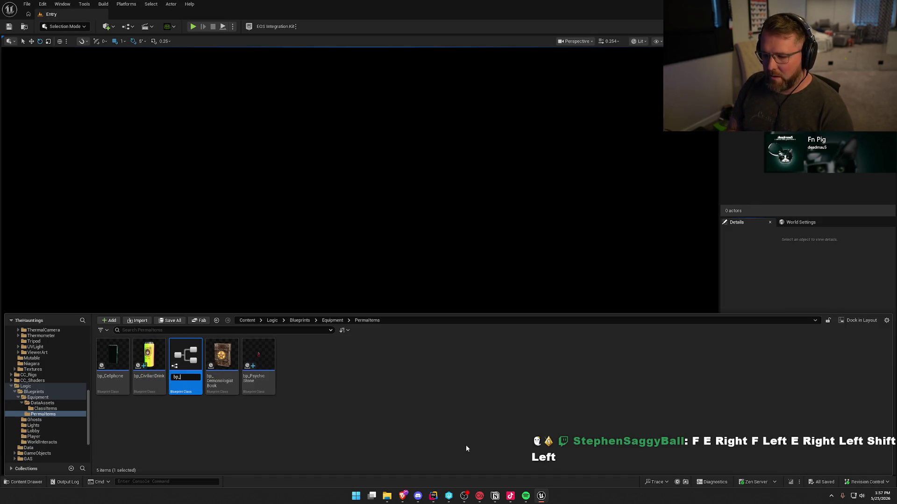
{"action": "type", "text": "Priest"}
{"action": "type", "text": "Rosary"}
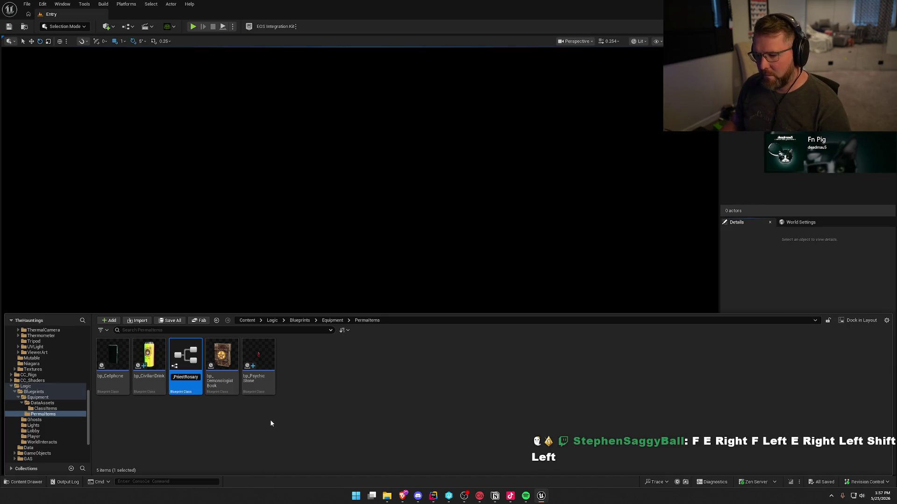
{"action": "key", "text": "Return"}
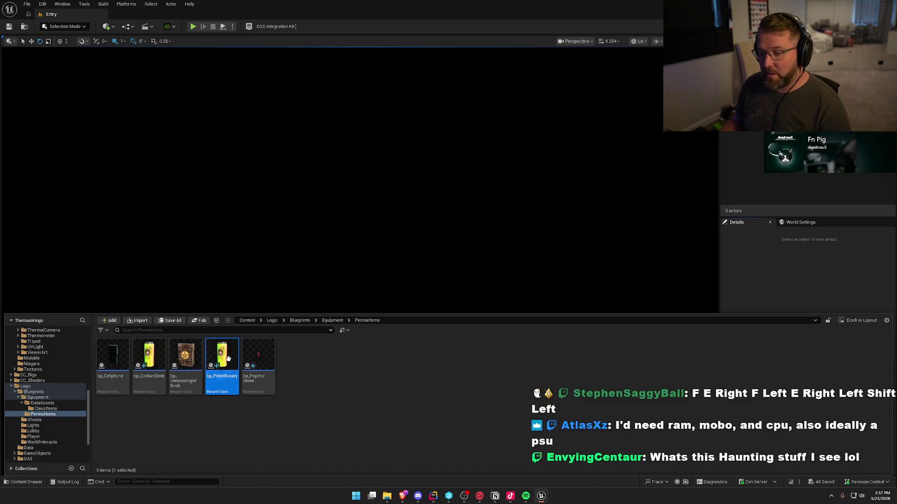
{"action": "double_click", "coordinate": [228, 359]}
Step: In the full Blueprint editor, set the Definition default to DA_PriestRosary
{"action": "left_click", "coordinate": [439, 99]}
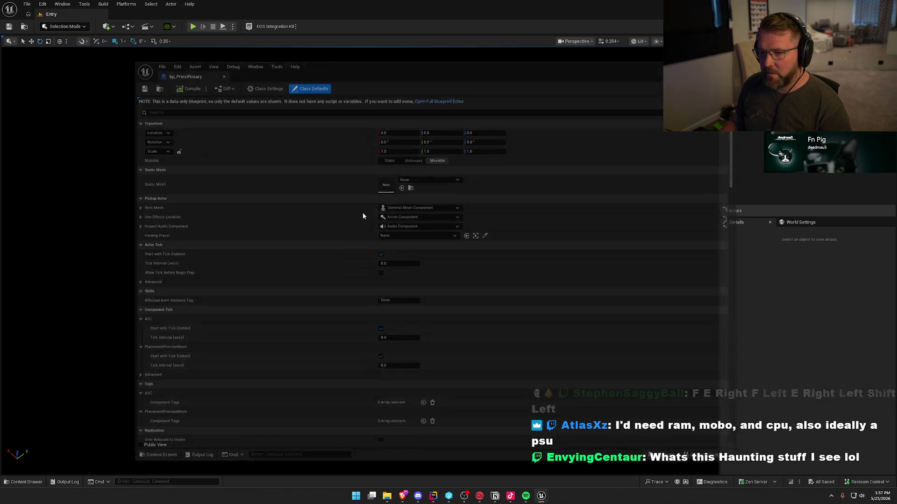
{"action": "left_click", "coordinate": [135, 374]}
{"action": "left_click", "coordinate": [150, 380]}
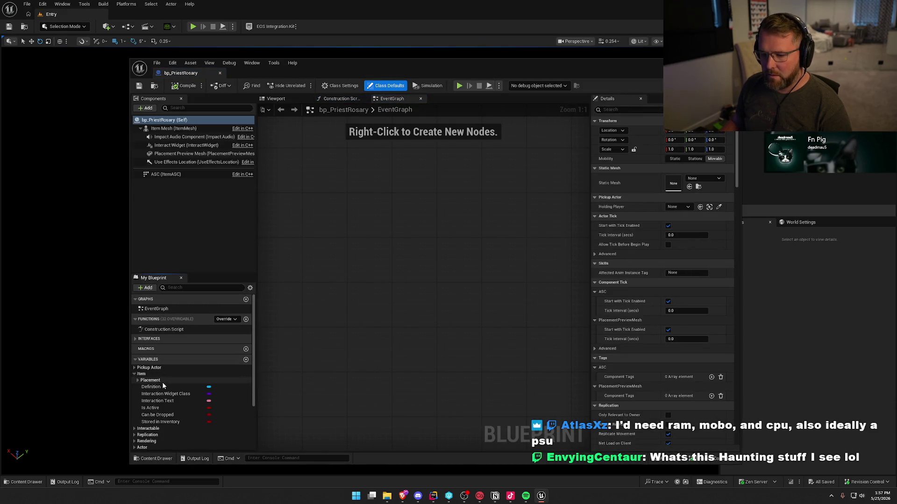
{"action": "left_click", "coordinate": [163, 388]}
{"action": "left_click", "coordinate": [708, 238]}
{"action": "type", "text": "priest"}
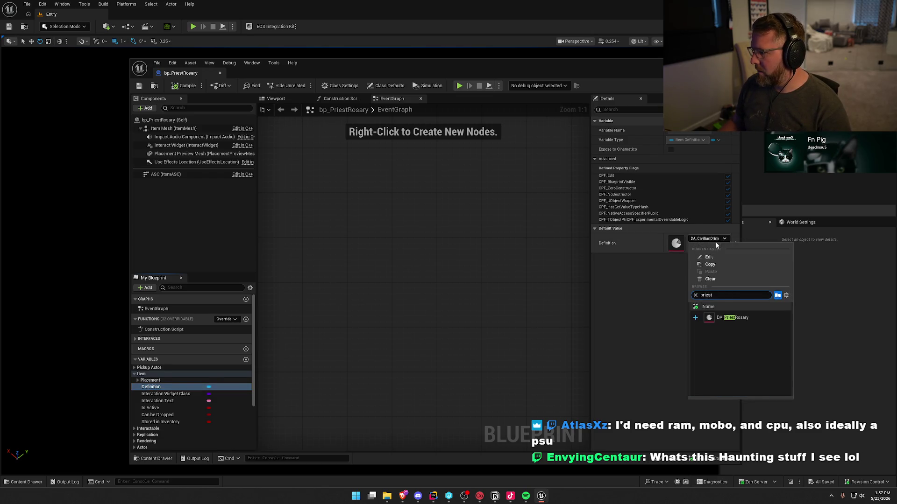
{"action": "left_click", "coordinate": [733, 323]}
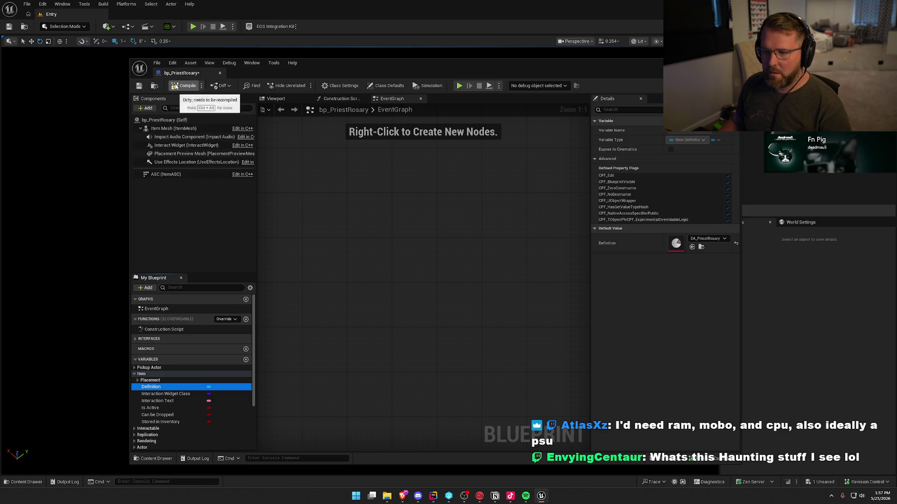
Step: Save the blueprint, preview the rosary mesh, and return to the PermaItems assets
{"action": "key", "text": "ctrl+s"}
{"action": "left_click", "coordinate": [280, 99]}
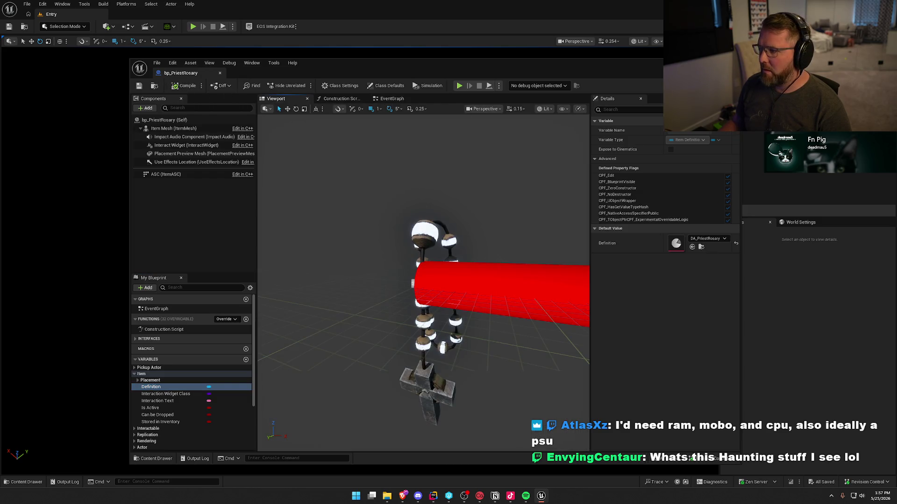
{"action": "left_click", "coordinate": [761, 279]}
{"action": "key", "text": "ctrl+space"}
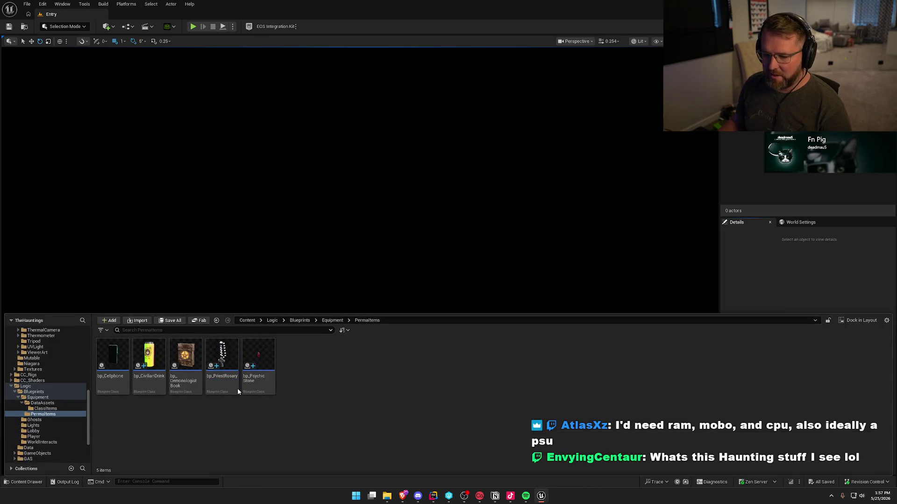
Step: Duplicate bp_PriestRosary and name the copy bp_EquipTechDrill
{"action": "right_click", "coordinate": [226, 359]}
{"action": "left_click", "coordinate": [262, 387]}
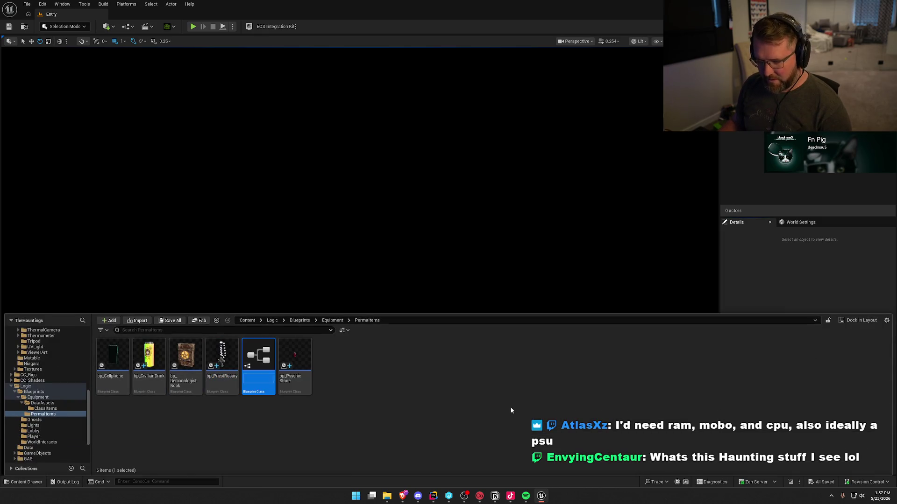
{"action": "type", "text": "bp_"}
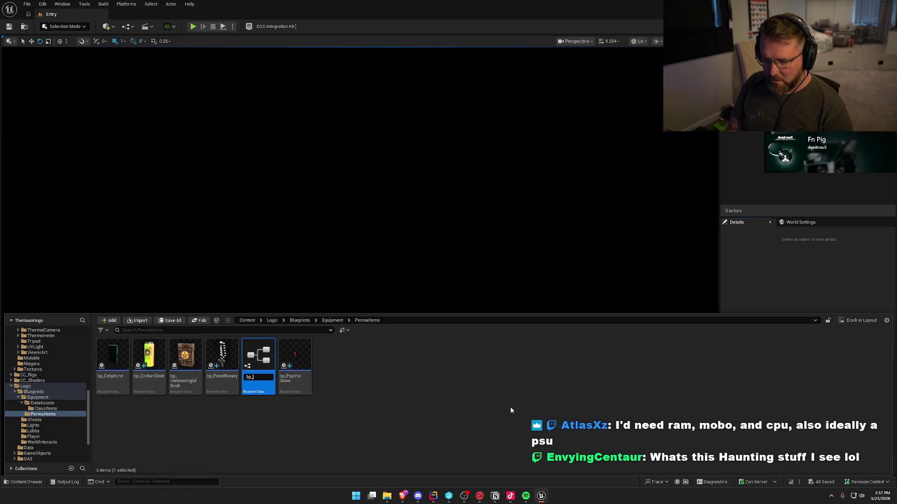
{"action": "type", "text": "Ci"}
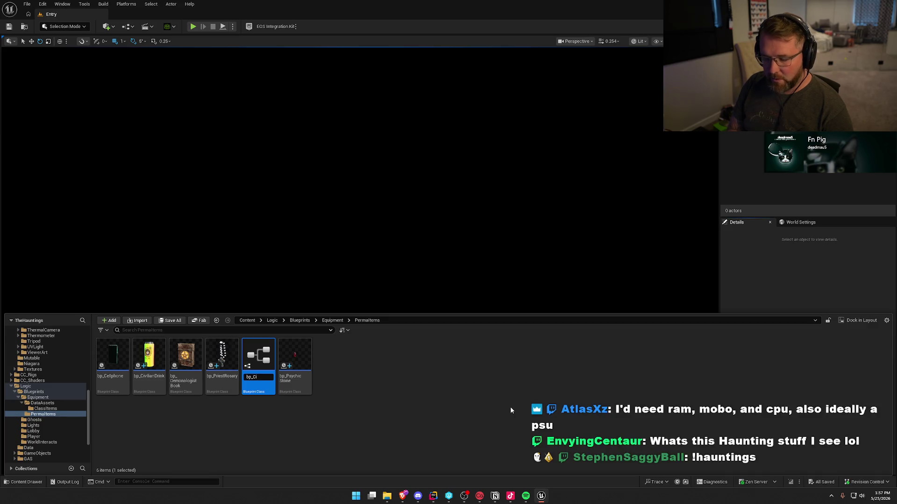
{"action": "key", "text": "BackSpace"}
{"action": "key", "text": "BackSpace"}
{"action": "type", "text": "Equip"}
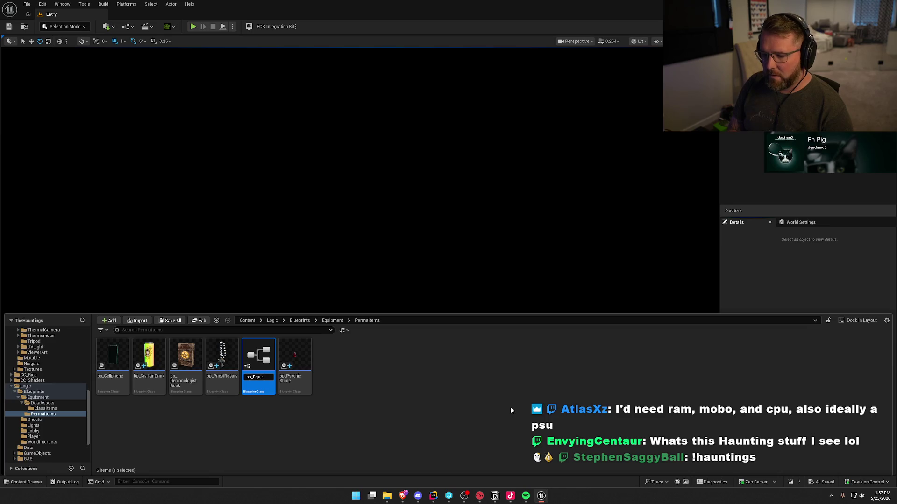
{"action": "type", "text": "chDrill"}
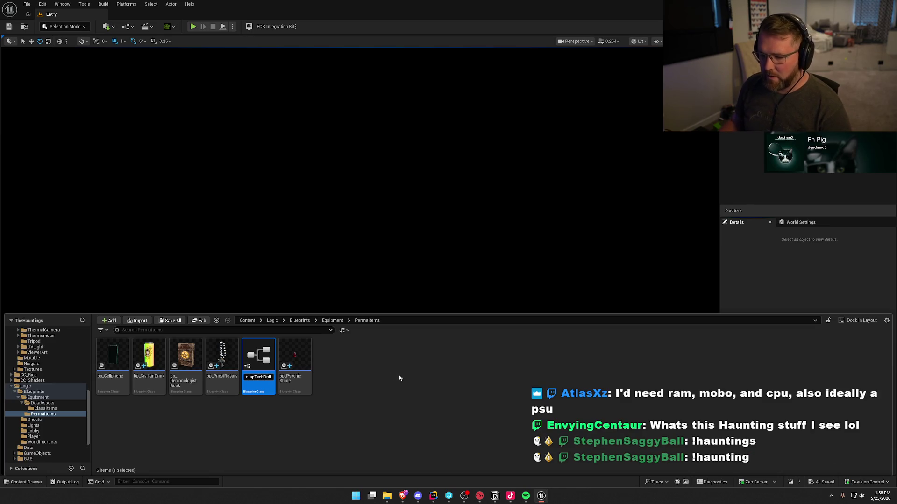
{"action": "key", "text": "Return"}
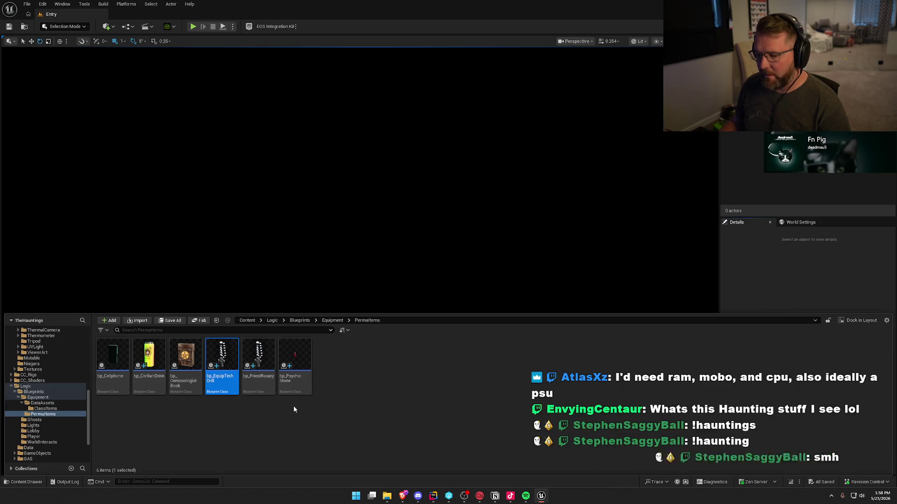
Step: Set bp_EquipTechDrill's Definition variable default to DA_TechDrill
{"action": "key", "text": "Return"}
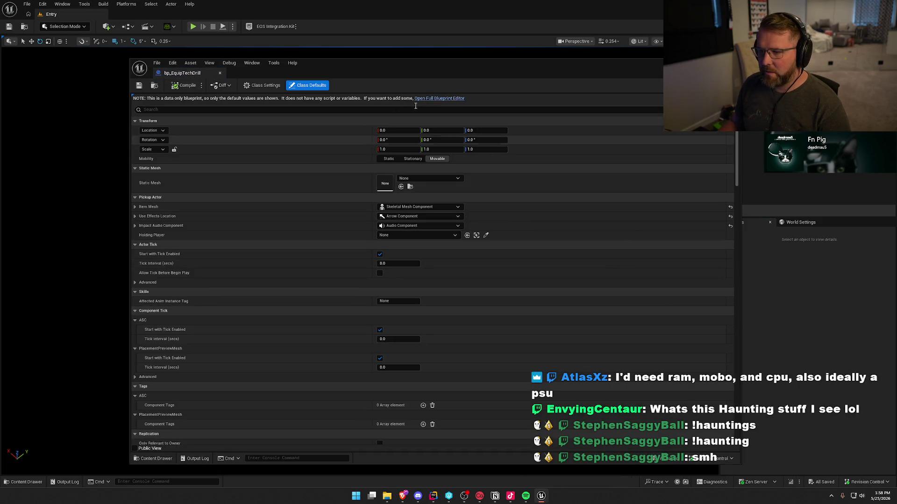
{"action": "left_click", "coordinate": [432, 97]}
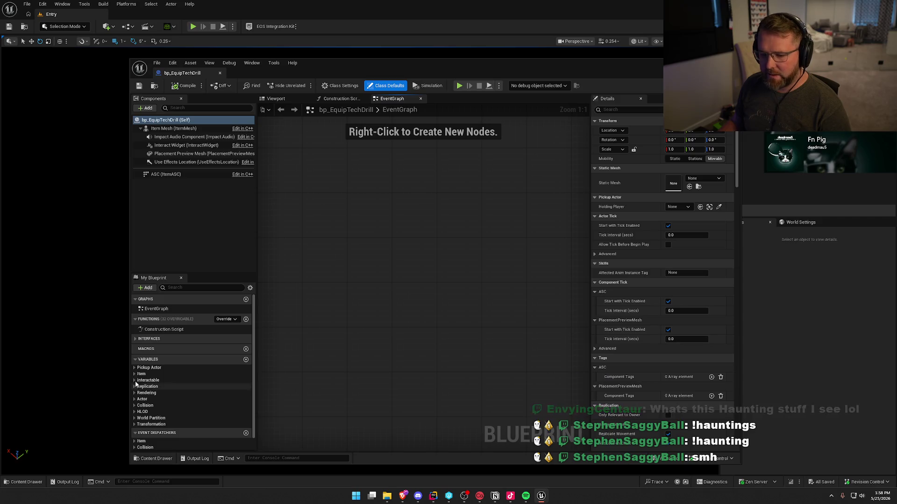
{"action": "left_click", "coordinate": [135, 374]}
{"action": "left_click", "coordinate": [151, 388]}
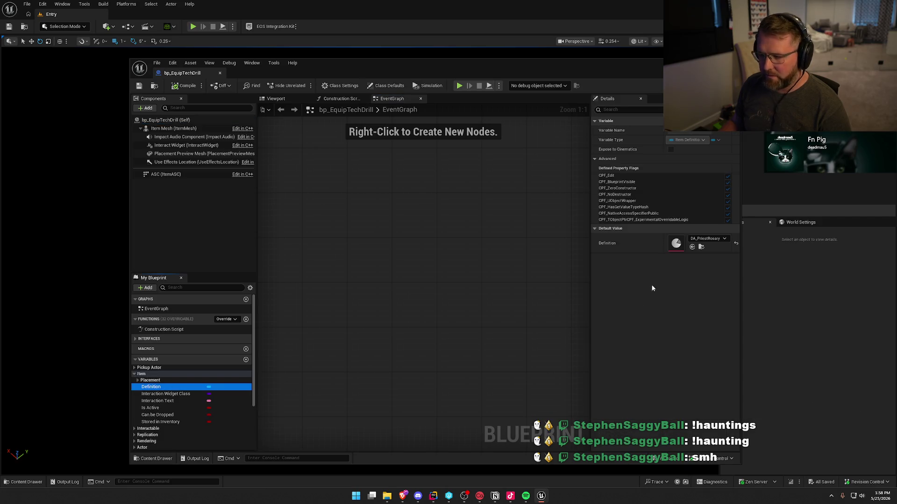
{"action": "left_click", "coordinate": [705, 240]}
{"action": "type", "text": "equ"}
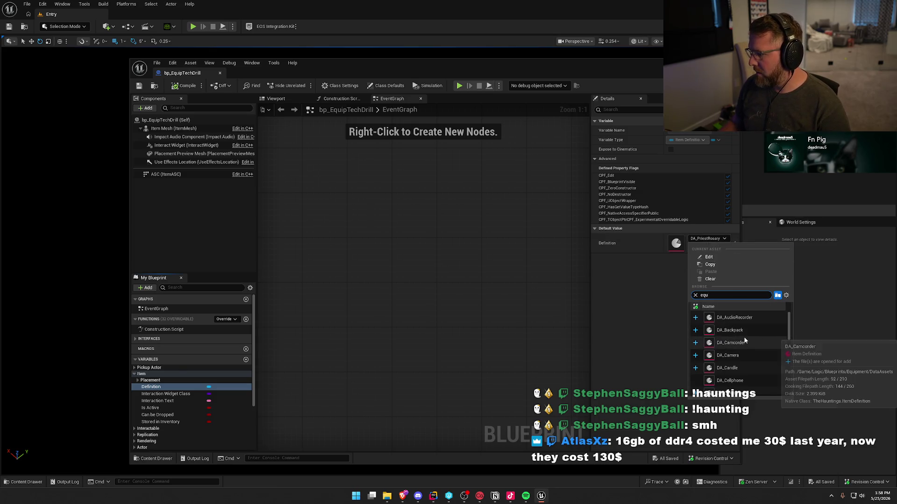
{"action": "key", "text": "BackSpace"}
{"action": "key", "text": "BackSpace"}
{"action": "key", "text": "BackSpace"}
{"action": "type", "text": "drilklk"}
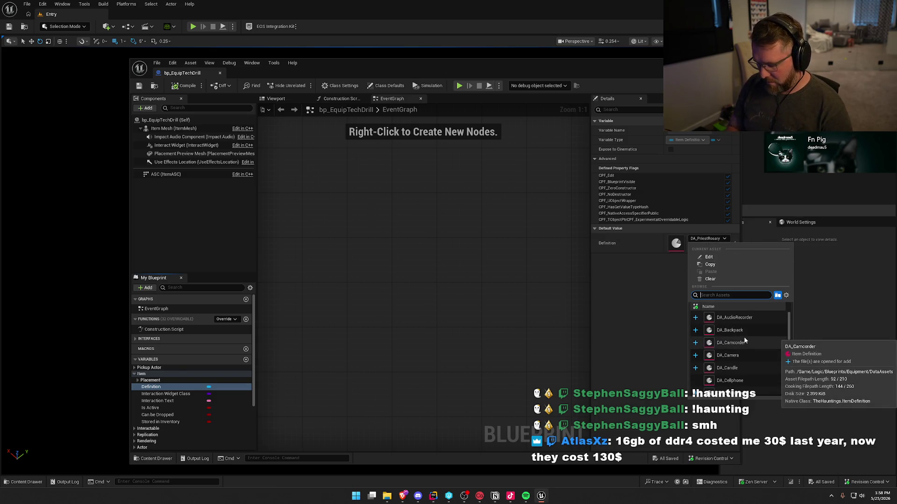
{"action": "key", "text": "BackSpace"}
{"action": "key", "text": "BackSpace"}
{"action": "key", "text": "BackSpace"}
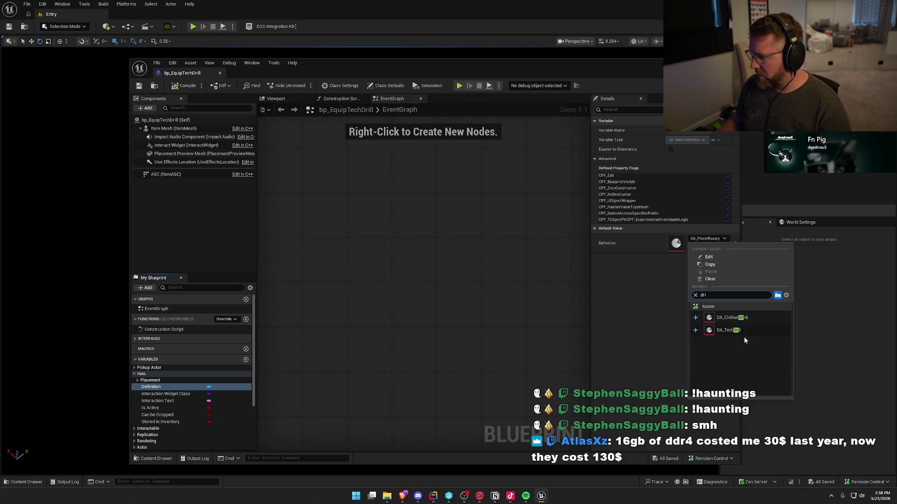
{"action": "left_click", "coordinate": [728, 331]}
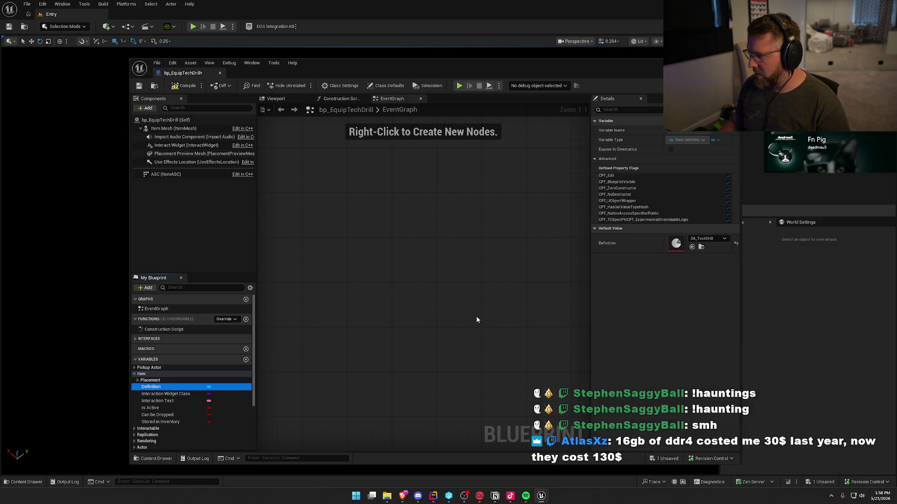
Step: Compile bp_EquipTechDrill, close its editor and bring up the Content Drawer
{"action": "left_click", "coordinate": [183, 87]}
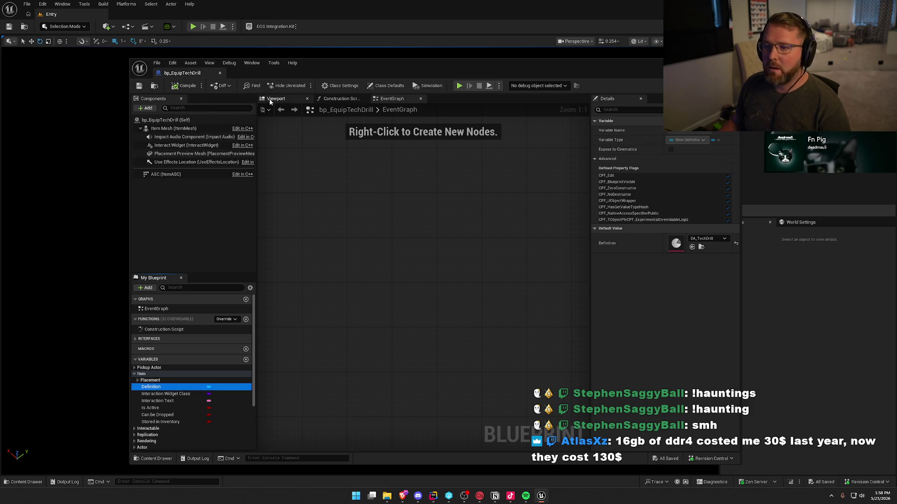
{"action": "left_click", "coordinate": [275, 99]}
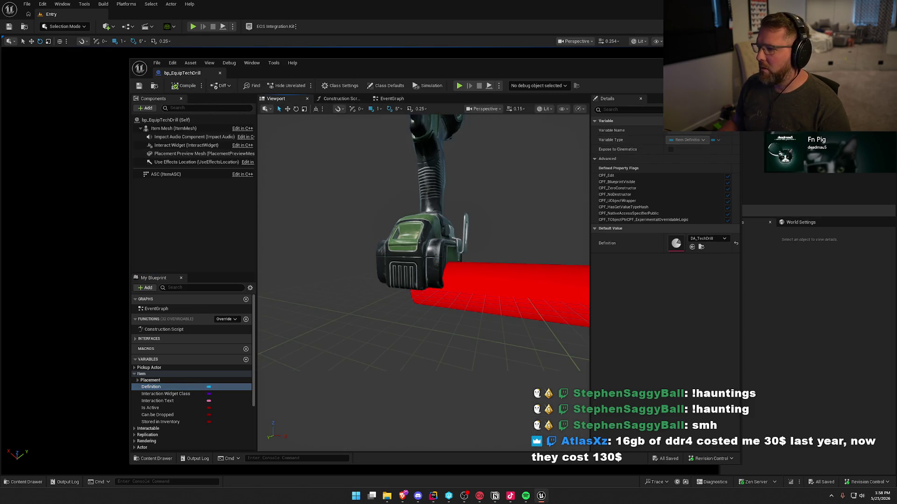
{"action": "left_click", "coordinate": [737, 63]}
{"action": "key", "text": "ctrl+space"}
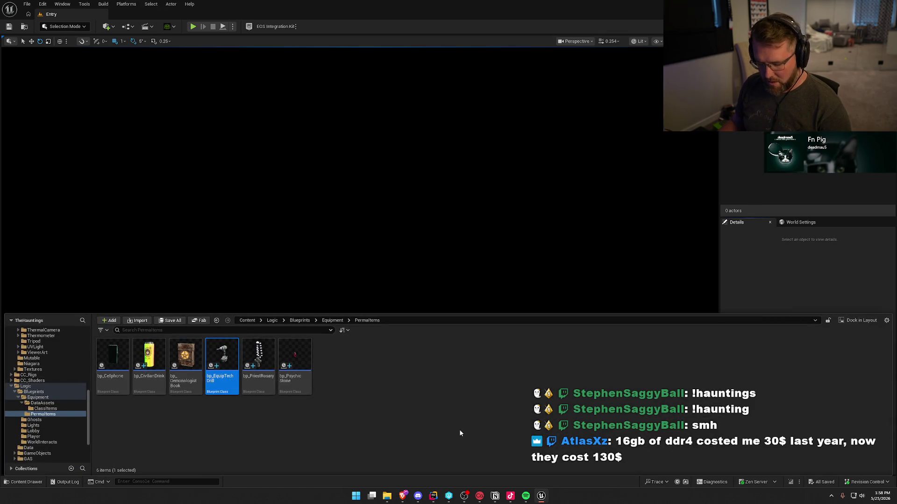
Step: Duplicate bp_EquipTechDrill and name the copy bp_ReporterCamera
{"action": "key", "text": "ctrl+d"}
{"action": "type", "text": "bp_"}
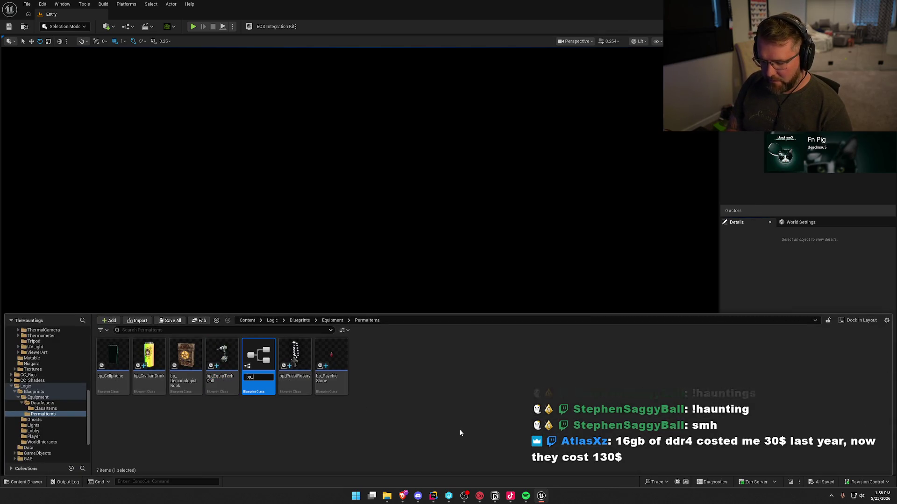
{"action": "type", "text": "eporterCamera"}
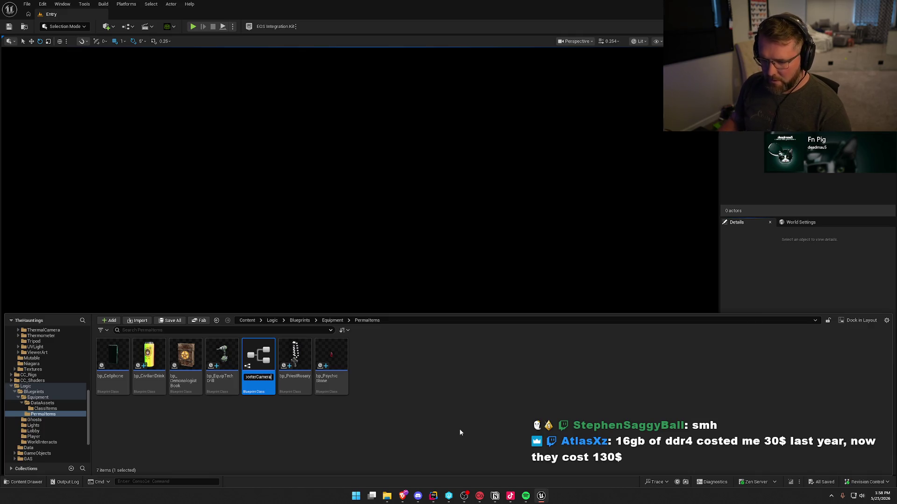
{"action": "key", "text": "Return"}
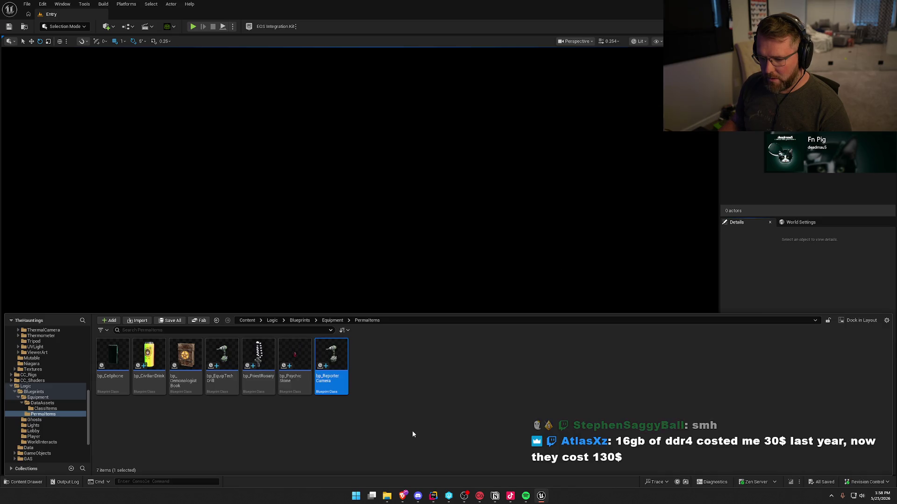
Step: Set bp_ReporterCamera's Definition variable default to DA_ReporterCamera
{"action": "double_click", "coordinate": [331, 362]}
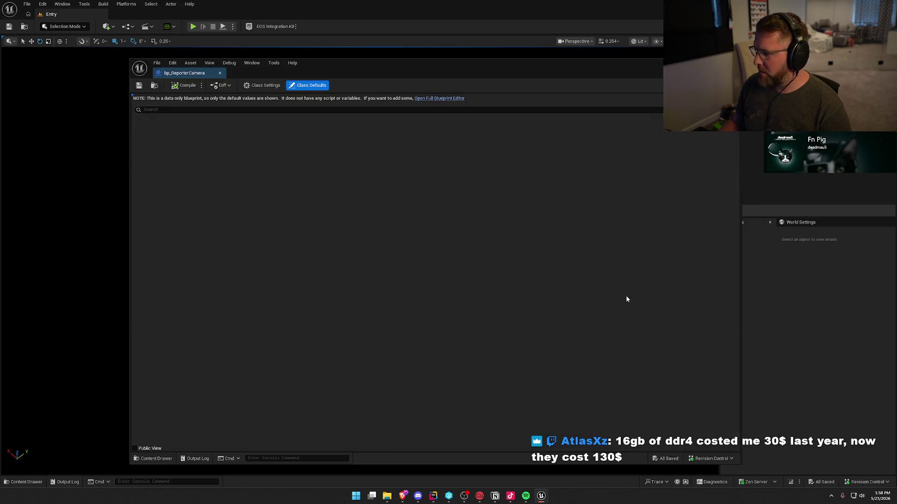
{"action": "left_click", "coordinate": [437, 98]}
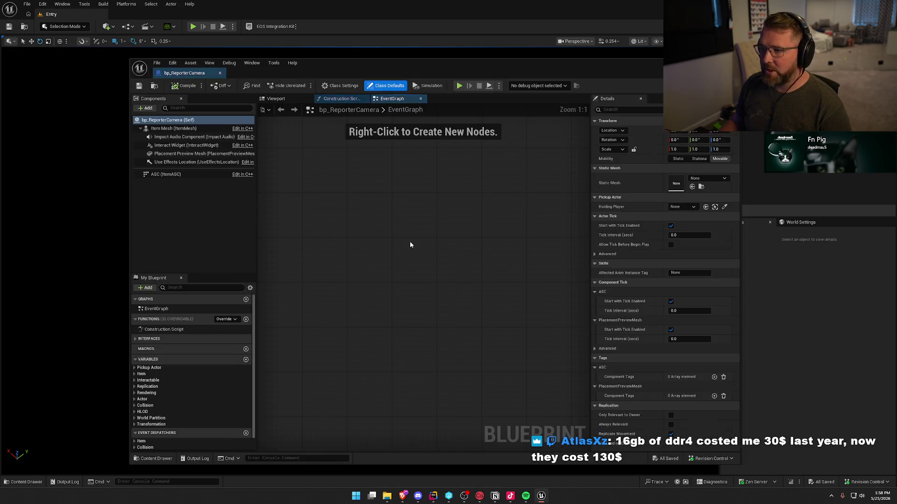
{"action": "left_click", "coordinate": [134, 374]}
{"action": "left_click", "coordinate": [151, 386]}
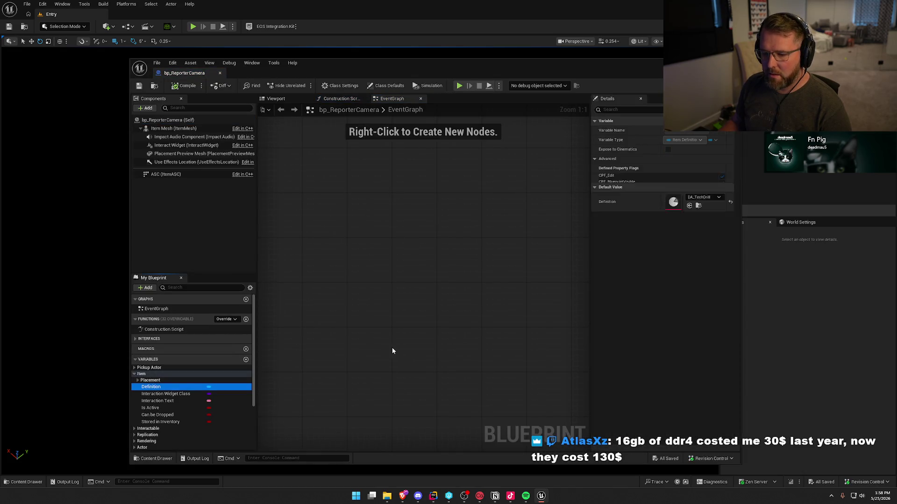
{"action": "left_click", "coordinate": [710, 238]}
{"action": "type", "text": "repr"}
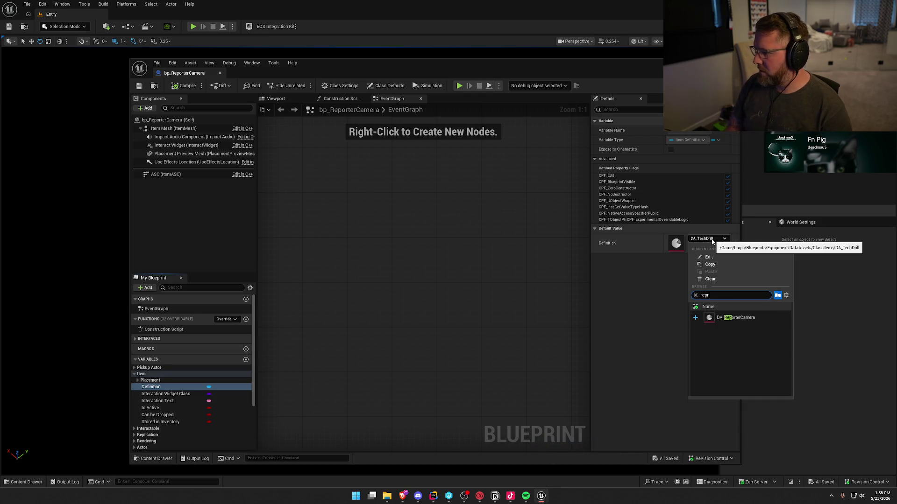
{"action": "left_click", "coordinate": [736, 319]}
Step: Compile bp_ReporterCamera and check the camera model in the preview
{"action": "left_click", "coordinate": [185, 85]}
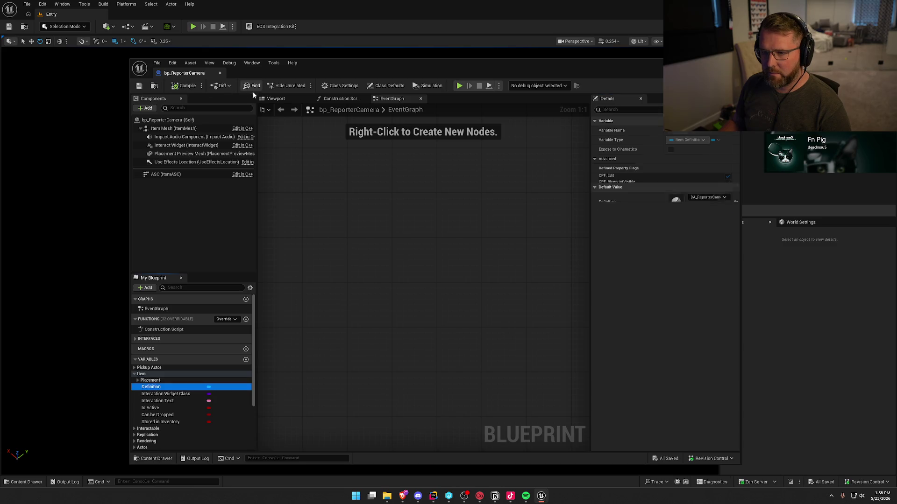
{"action": "left_click", "coordinate": [275, 99]}
{"action": "scroll", "coordinate": [421, 233], "scroll_direction": "down", "scroll_amount": 3}
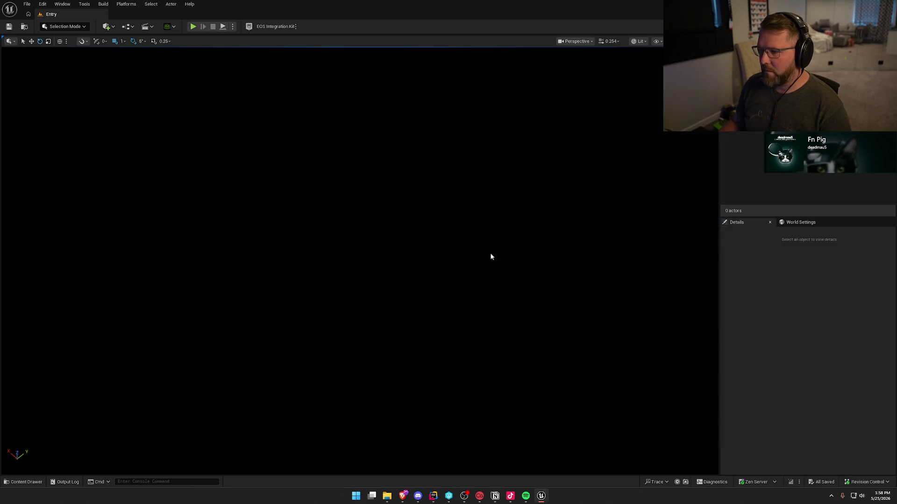
Step: Open the Content Drawer showing PermaItems' seven blueprints, bp_Cellphone through bp_ReporterCamera
{"action": "left_click", "coordinate": [26, 483]}
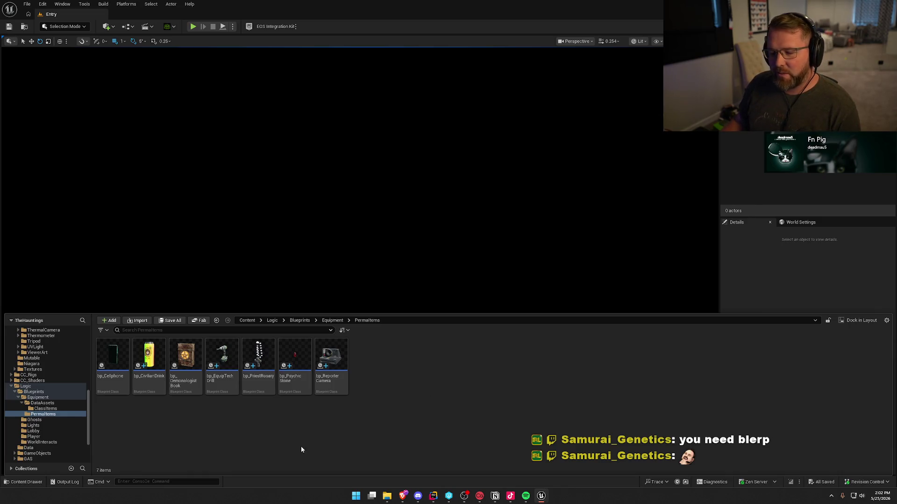
Step: Browse the Logic folder's six subfolders, collapse the folder tree, then view Maps
{"action": "left_click", "coordinate": [26, 386], "text": "ctrl"}
{"action": "scroll", "coordinate": [63, 420], "scroll_direction": "up", "scroll_amount": 5}
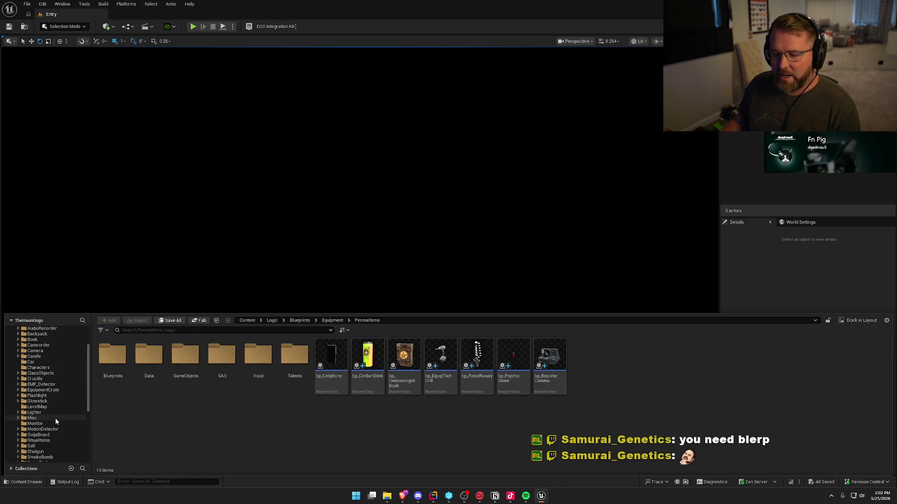
{"action": "scroll", "coordinate": [55, 418], "scroll_direction": "up", "scroll_amount": 5}
{"action": "key", "text": "Left"}
{"action": "left_click", "coordinate": [221, 432]}
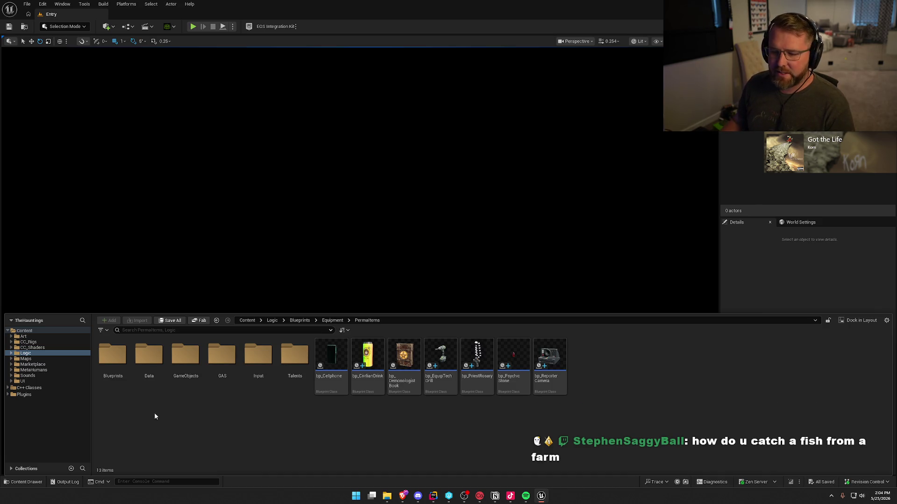
{"action": "left_click", "coordinate": [26, 358]}
Step: Open Content > Logic > Blueprints, showing Equipment through WorldInteracts subfolders
{"action": "left_click", "coordinate": [26, 354]}
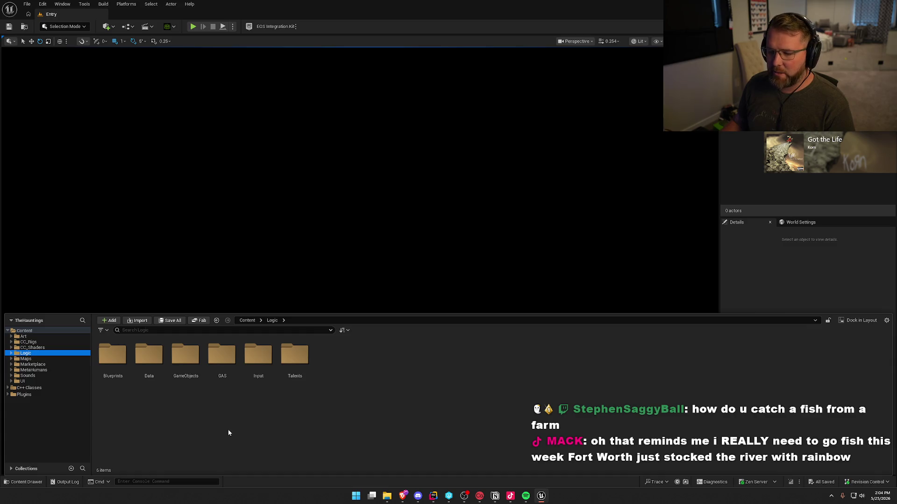
{"action": "double_click", "coordinate": [114, 357]}
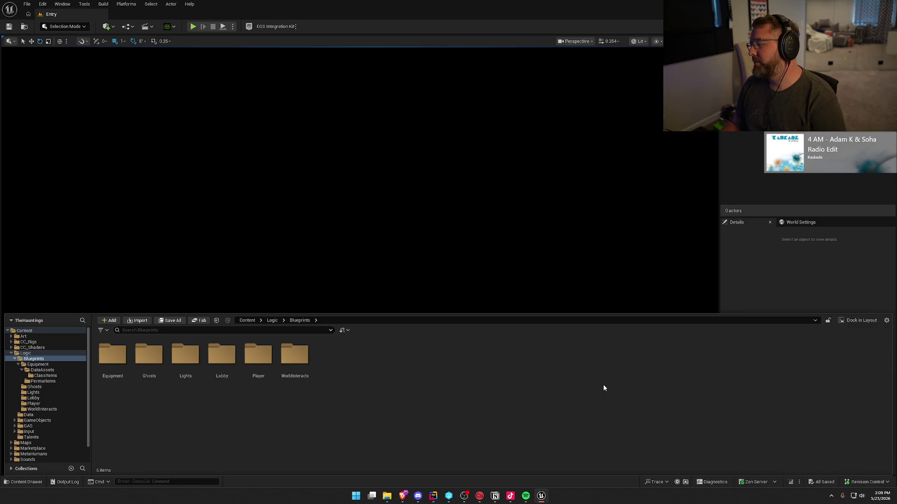
Step: Collapse the Content Drawer, leaving the empty Entry level viewport
{"action": "left_click", "coordinate": [814, 267]}
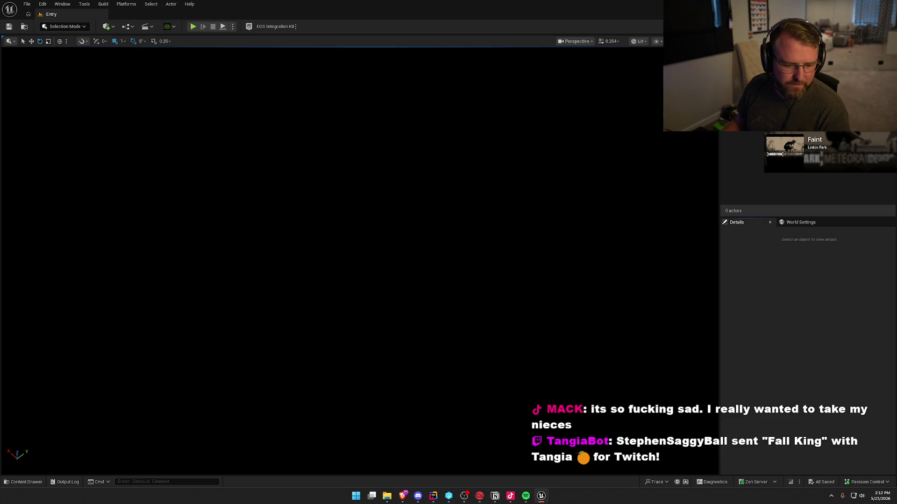
{"action": "key", "text": "alt+Tab"}
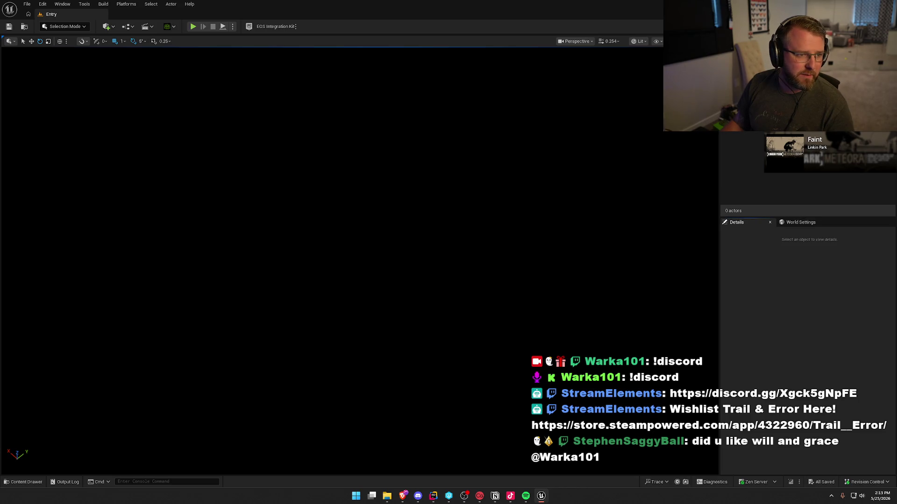
{"action": "key", "text": "alt+Tab"}
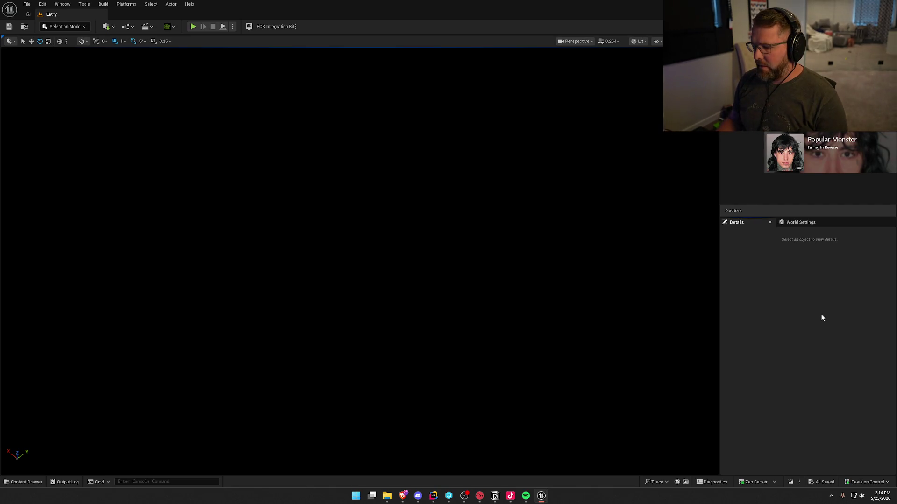
{"action": "left_click", "coordinate": [23, 482]}
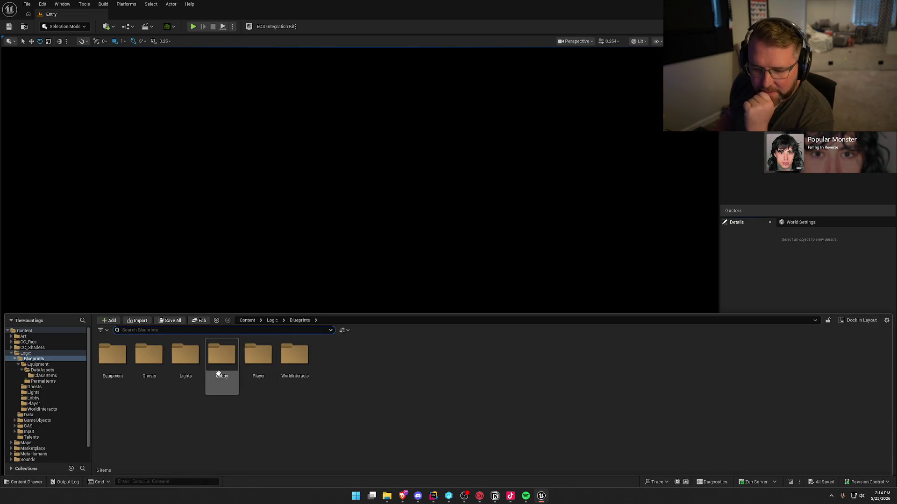
Step: Review the Ghosts, ClassItems, DataAssets, Equipment and PermaItems folder contents
{"action": "double_click", "coordinate": [149, 355]}
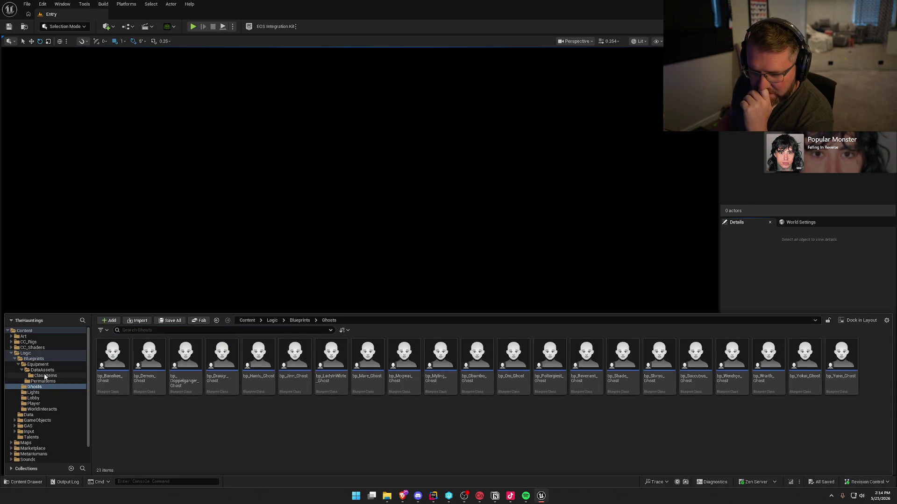
{"action": "left_click", "coordinate": [46, 375]}
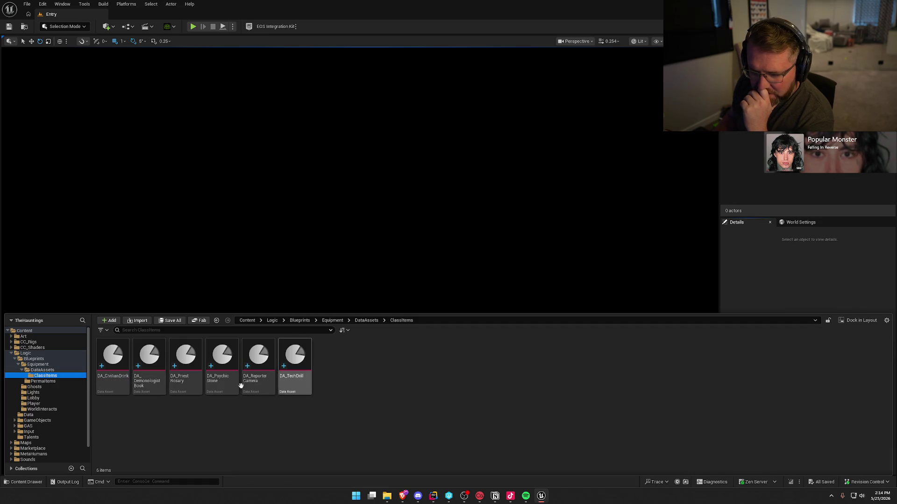
{"action": "left_click", "coordinate": [120, 379]}
{"action": "key", "text": "ctrl+a"}
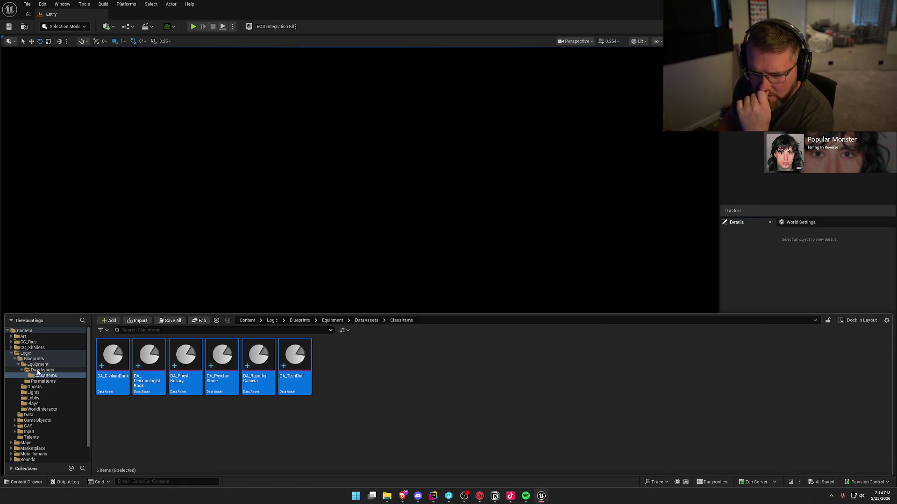
{"action": "left_click", "coordinate": [37, 370]}
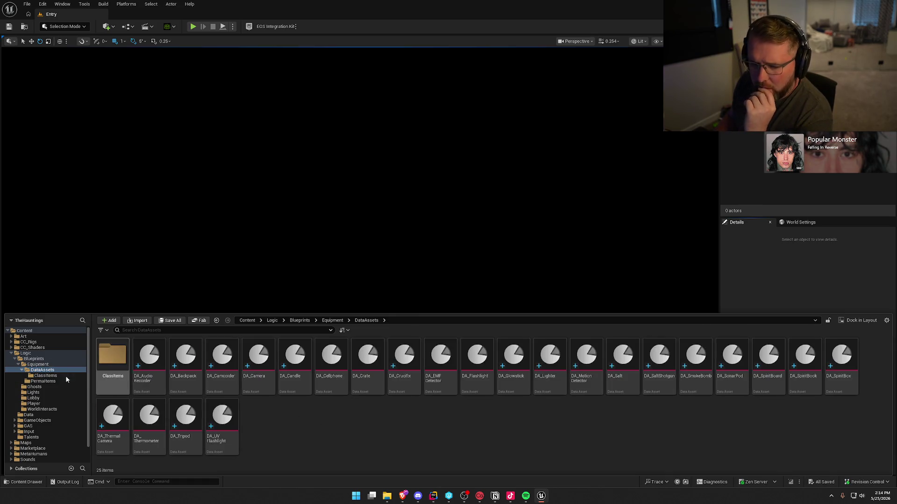
{"action": "left_click", "coordinate": [37, 364]}
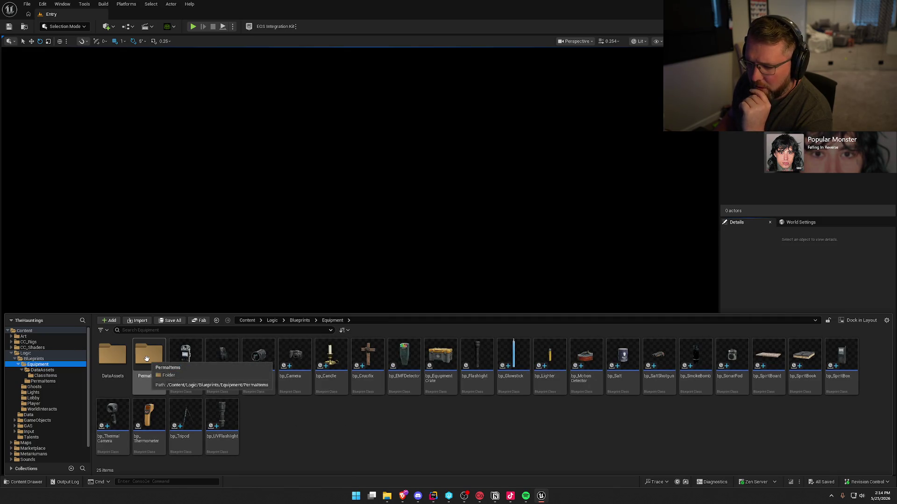
{"action": "double_click", "coordinate": [146, 358]}
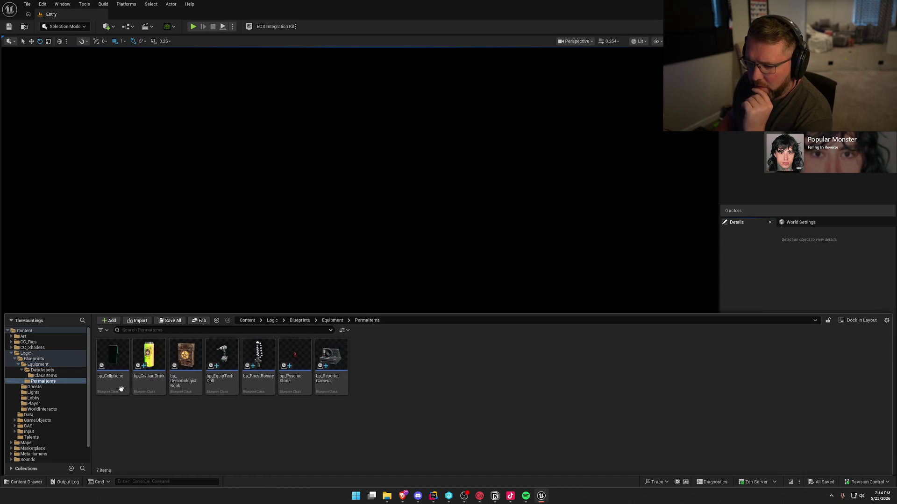
{"action": "left_click", "coordinate": [43, 367]}
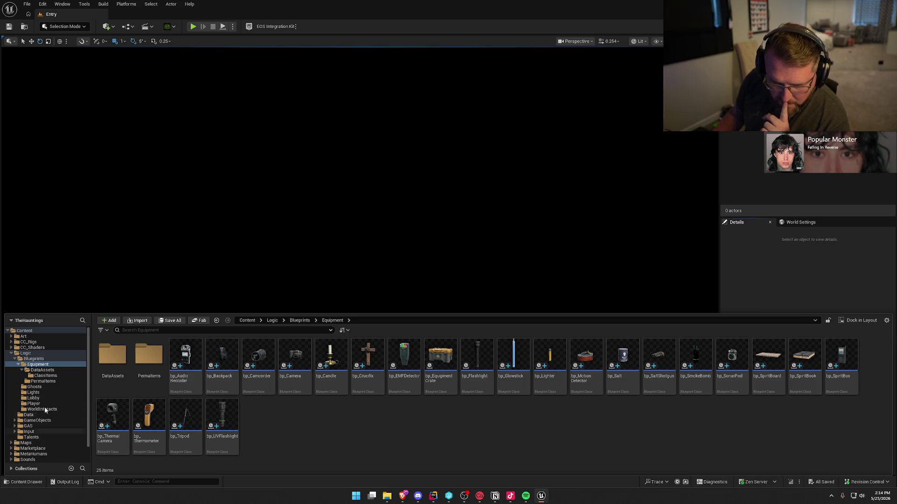
Step: Open Logic > GameObjects > InGame, holding GM_InGame and GS_InGame
{"action": "left_click", "coordinate": [15, 359]}
{"action": "left_click", "coordinate": [38, 370]}
{"action": "double_click", "coordinate": [113, 355]}
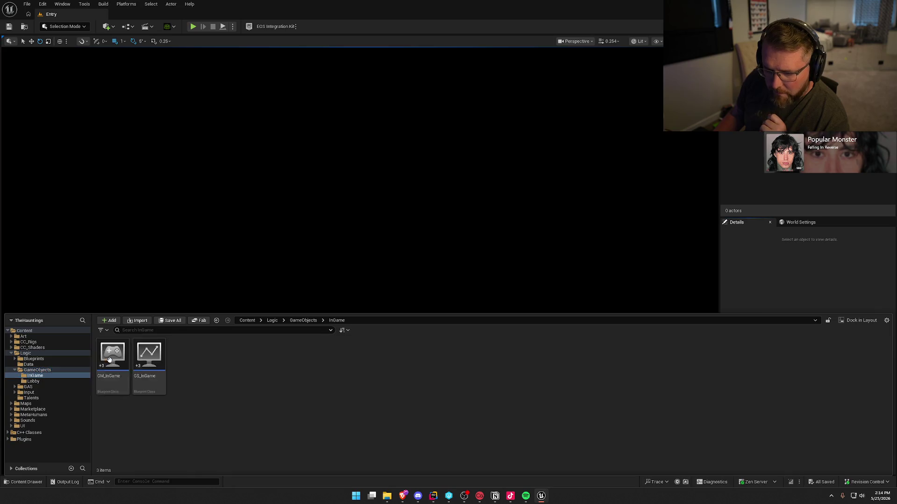
Step: Open GM_InGame and show the Class Items by Player Class default values
{"action": "double_click", "coordinate": [117, 355]}
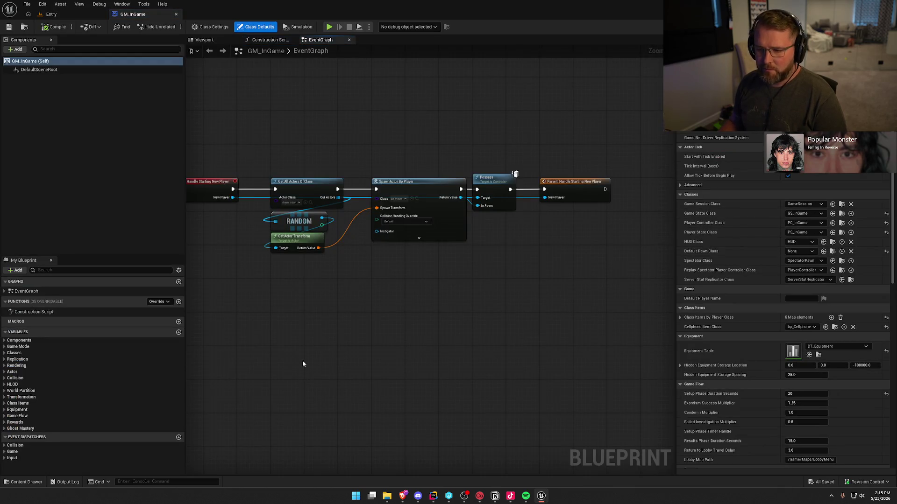
{"action": "left_click", "coordinate": [4, 353]}
{"action": "left_click", "coordinate": [4, 352]}
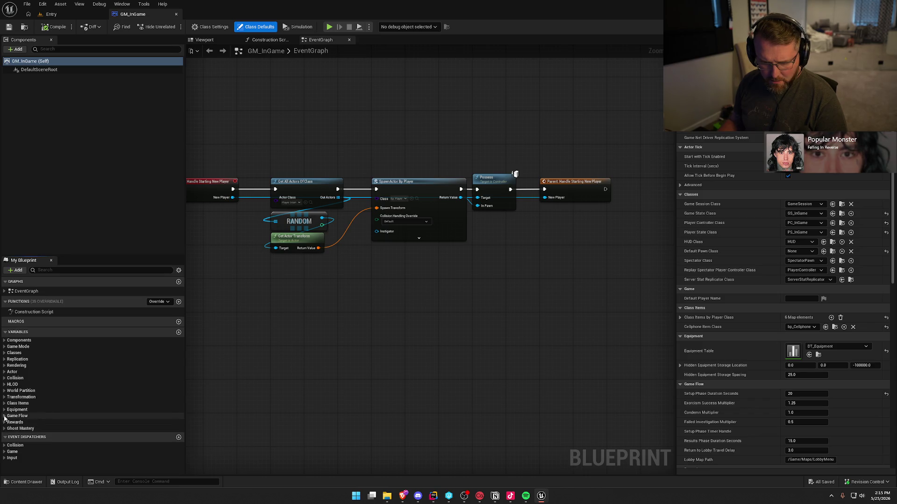
{"action": "left_click", "coordinate": [5, 410]}
{"action": "left_click", "coordinate": [4, 403]}
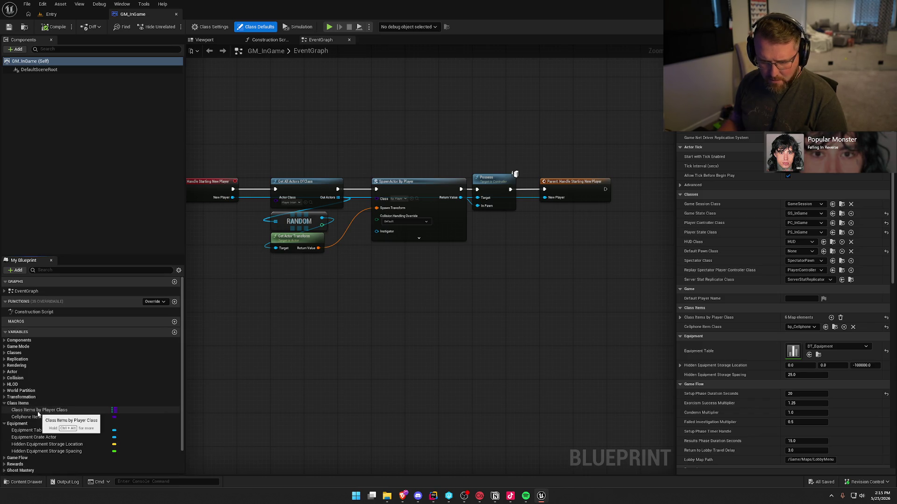
{"action": "left_click", "coordinate": [28, 410]}
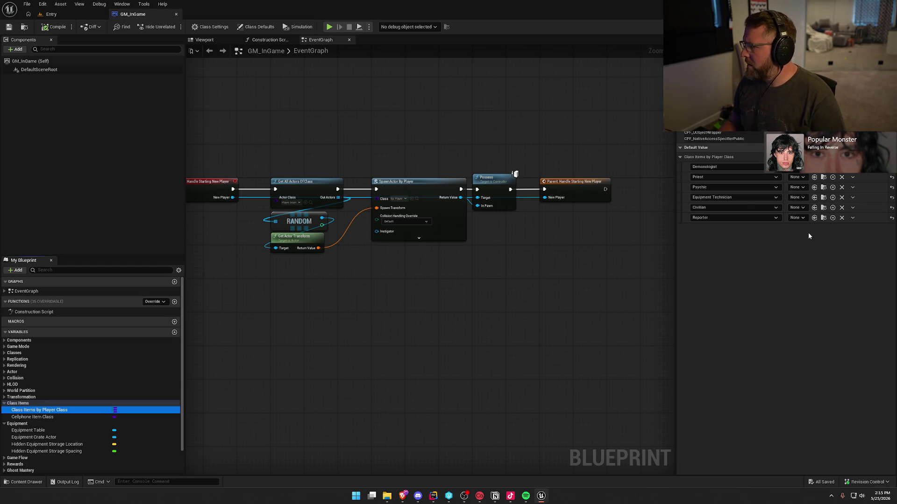
Step: Map Priest, Psychic, Equipment Technician, Civilian, Reporter to bp_PriestRosary, bp_PsychicStone, bp_EquipTechDrill, bp_CivilianDrink, bp_ReporterCamera
{"action": "left_click", "coordinate": [797, 178]}
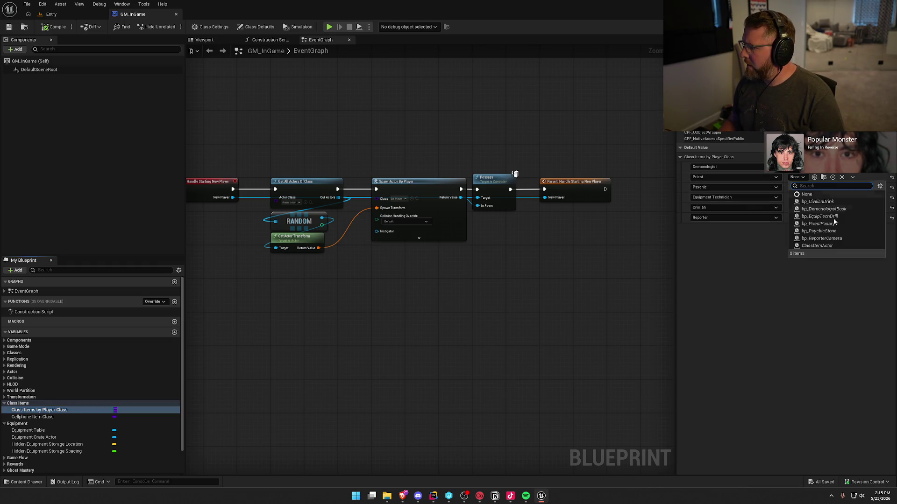
{"action": "left_click", "coordinate": [818, 224]}
{"action": "left_click", "coordinate": [800, 187]}
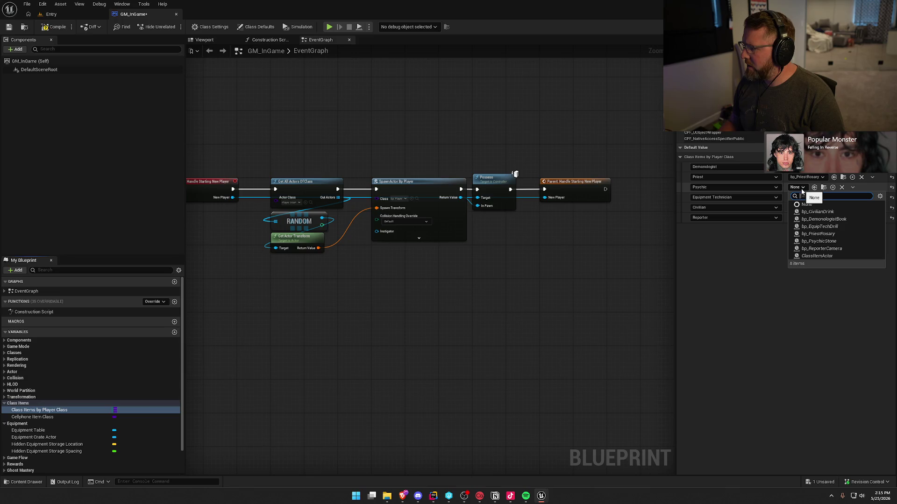
{"action": "left_click", "coordinate": [823, 241]}
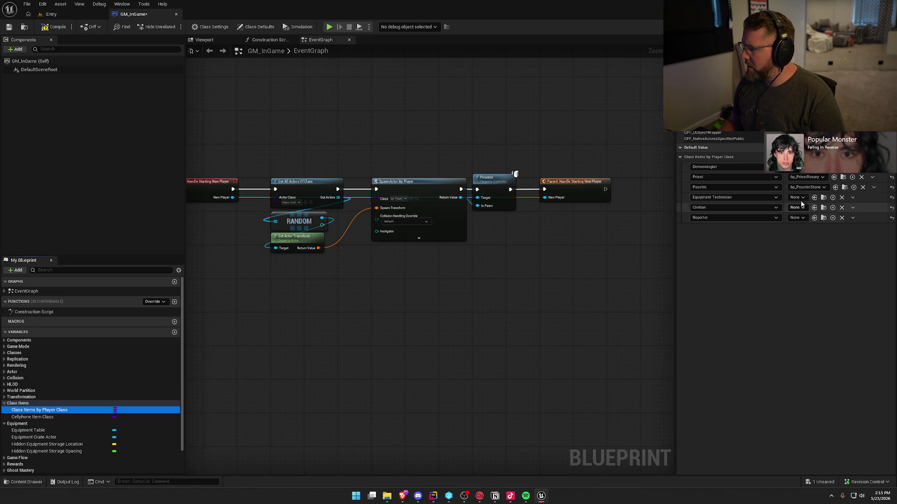
{"action": "left_click", "coordinate": [798, 198]}
{"action": "left_click", "coordinate": [840, 236]}
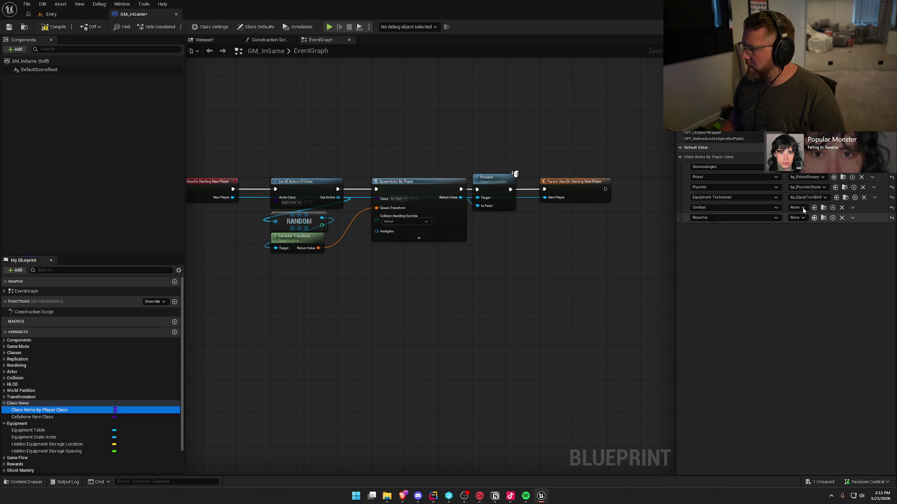
{"action": "left_click", "coordinate": [799, 208]}
{"action": "left_click", "coordinate": [817, 230]}
{"action": "left_click", "coordinate": [797, 219]}
{"action": "left_click", "coordinate": [812, 279]}
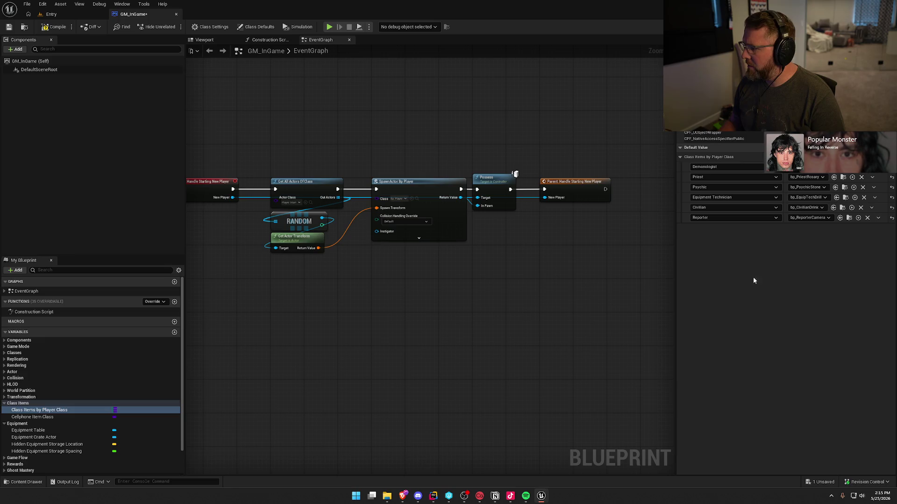
Step: Compile and check out GM_InGame, then open its DT_Equipment Equipment Table
{"action": "left_click", "coordinate": [54, 26]}
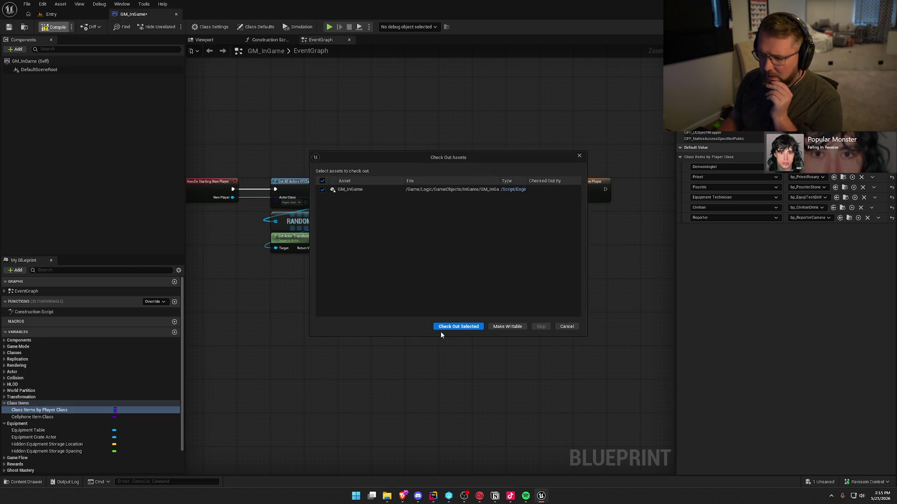
{"action": "left_click", "coordinate": [467, 326]}
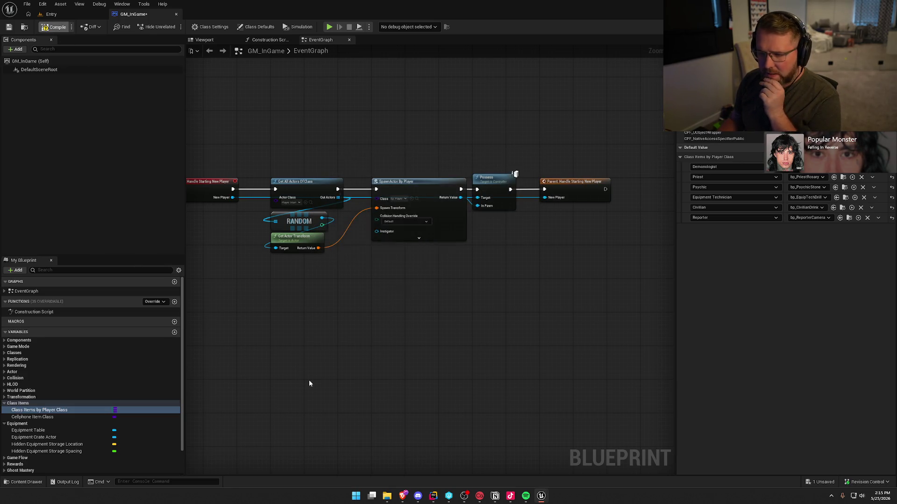
{"action": "left_click", "coordinate": [41, 417]}
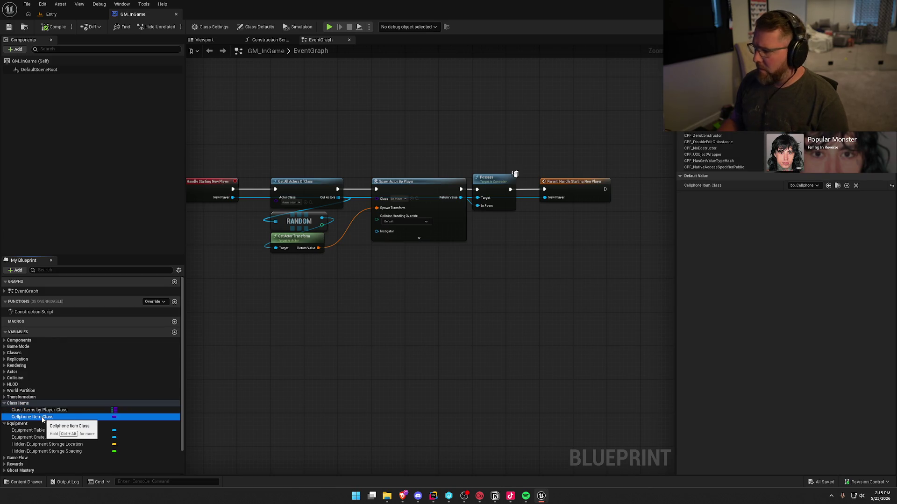
{"action": "left_click", "coordinate": [36, 431]}
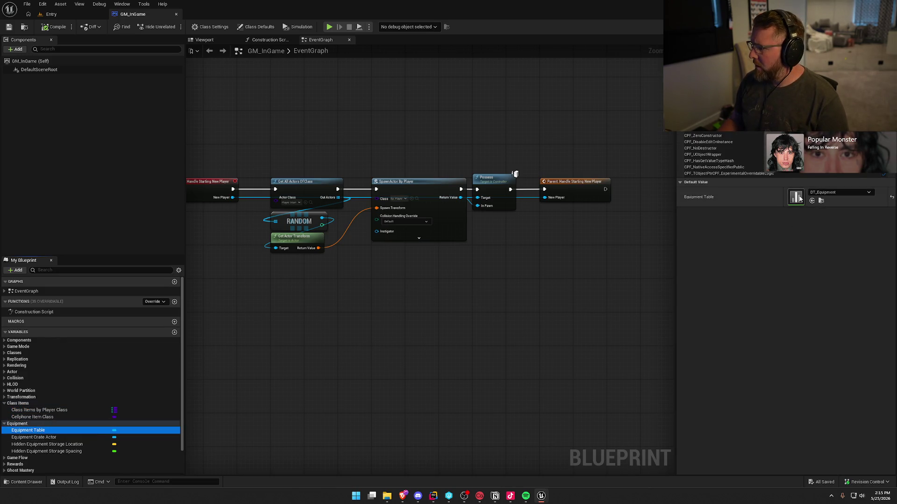
{"action": "double_click", "coordinate": [800, 199]}
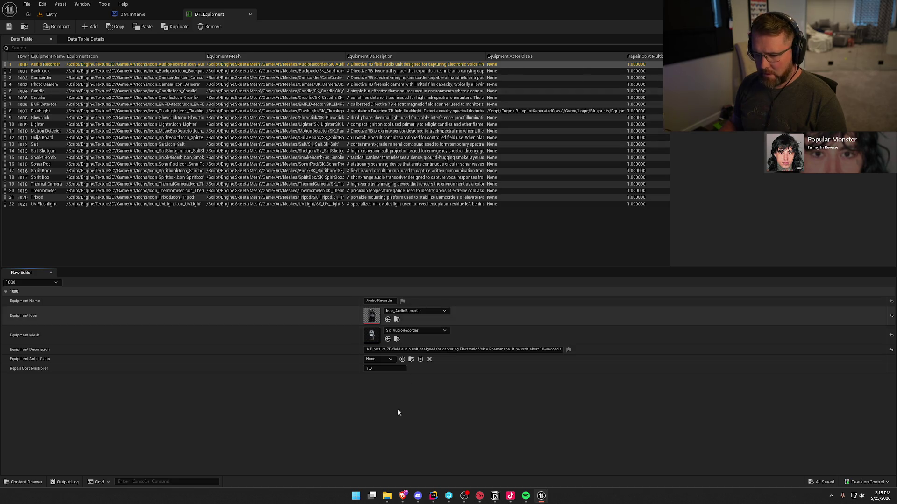
Step: Give Audio Recorder, Backpack, Camcorder, Photo Camera (bp_Camera), Candle and Crucifix their bp_ actor classes
{"action": "left_click", "coordinate": [378, 359]}
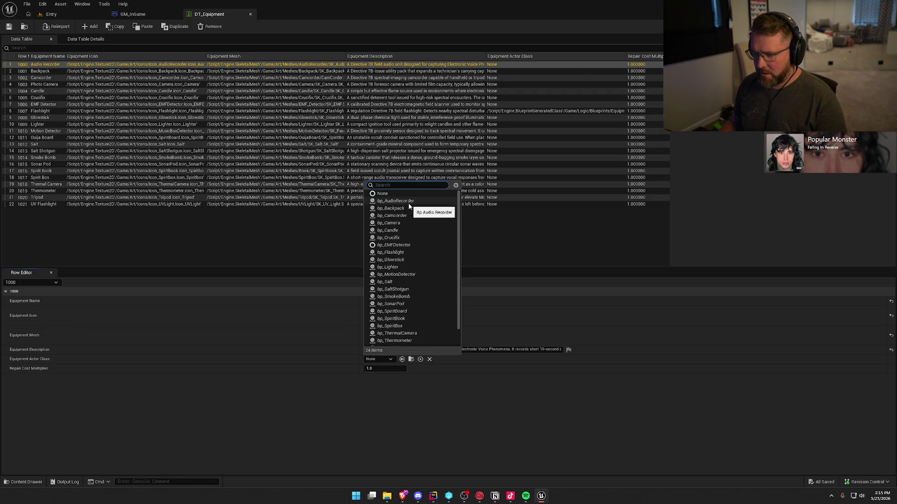
{"action": "left_click", "coordinate": [396, 201]}
{"action": "left_click", "coordinate": [497, 71]}
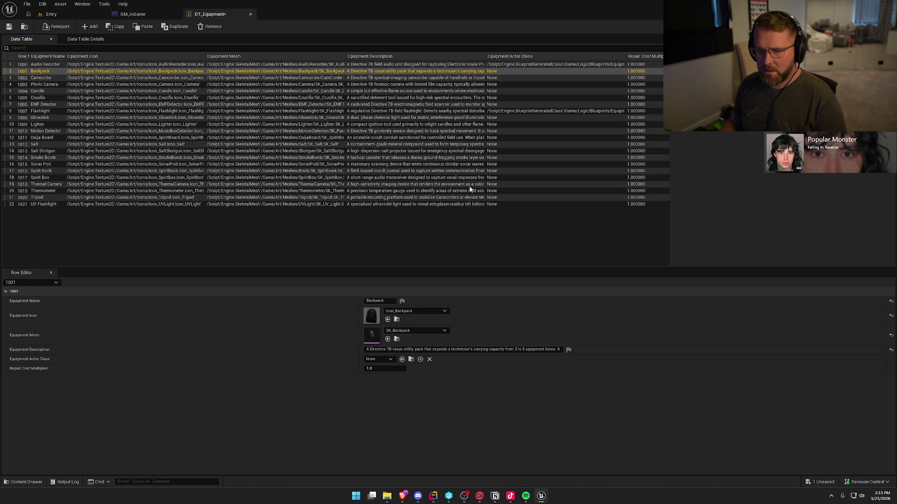
{"action": "left_click", "coordinate": [384, 359]}
{"action": "left_click", "coordinate": [391, 208]}
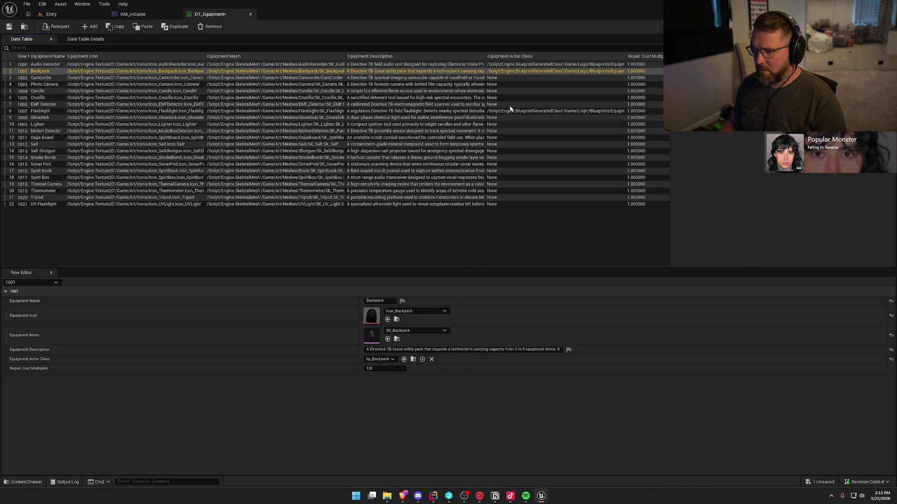
{"action": "left_click", "coordinate": [509, 77]}
{"action": "left_click", "coordinate": [385, 359]}
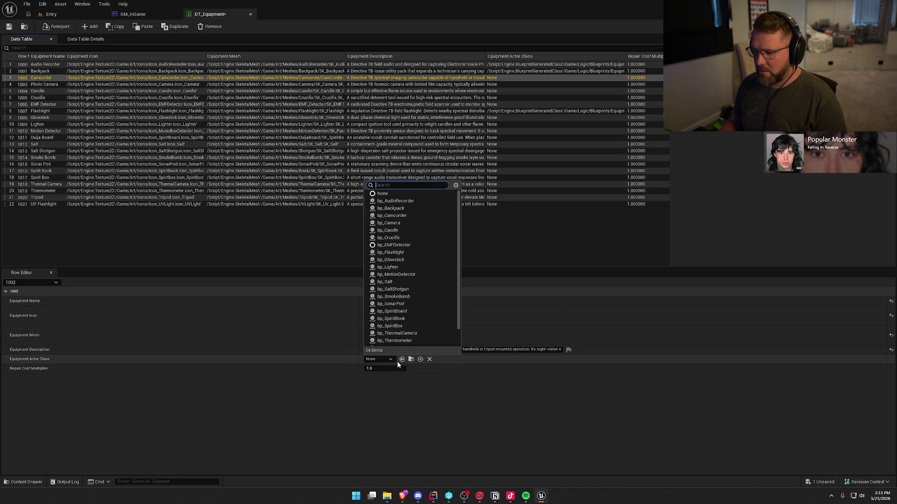
{"action": "left_click", "coordinate": [400, 216]}
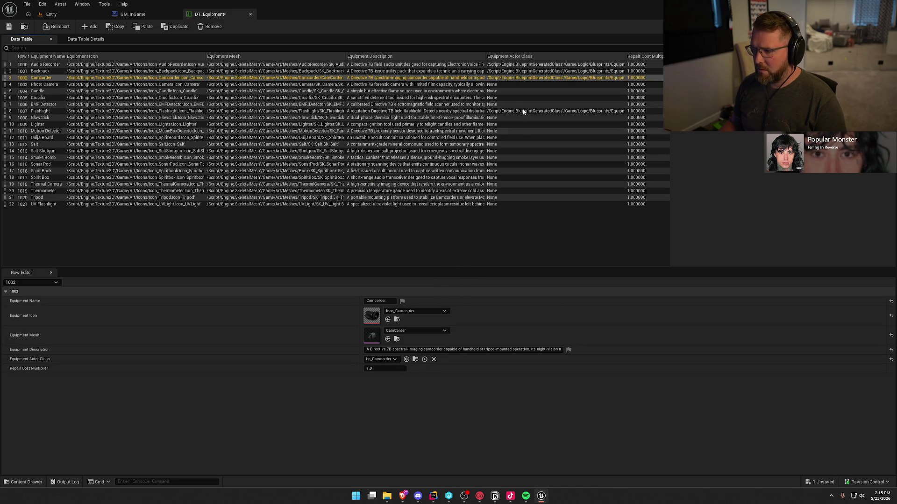
{"action": "left_click", "coordinate": [499, 83]}
{"action": "left_click", "coordinate": [377, 358]}
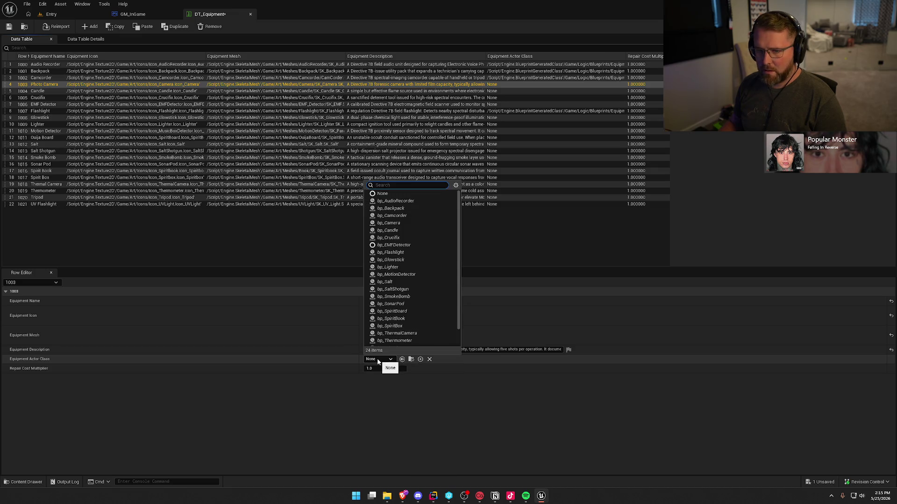
{"action": "left_click", "coordinate": [410, 224]}
{"action": "left_click", "coordinate": [502, 92]}
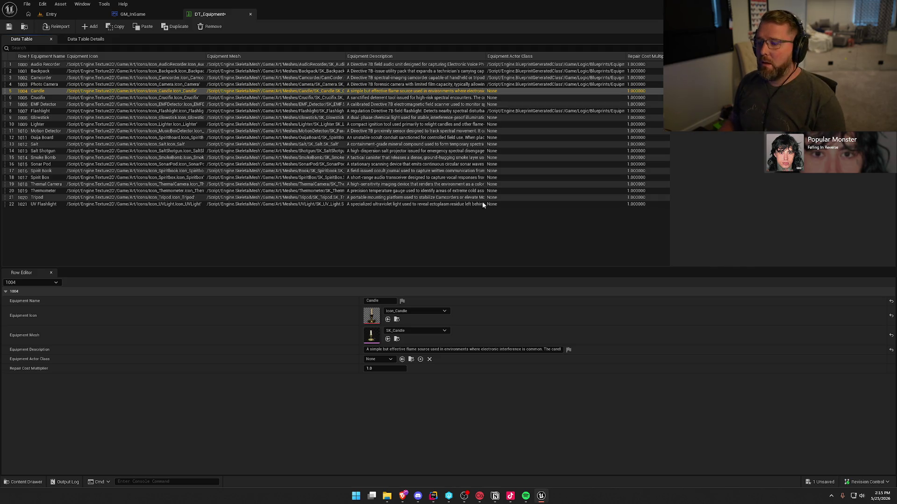
{"action": "left_click", "coordinate": [379, 359]}
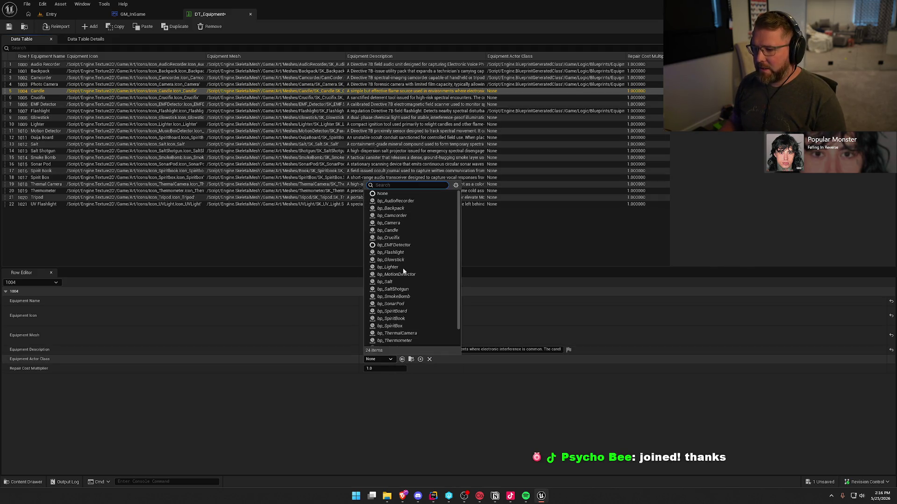
{"action": "left_click", "coordinate": [402, 231]}
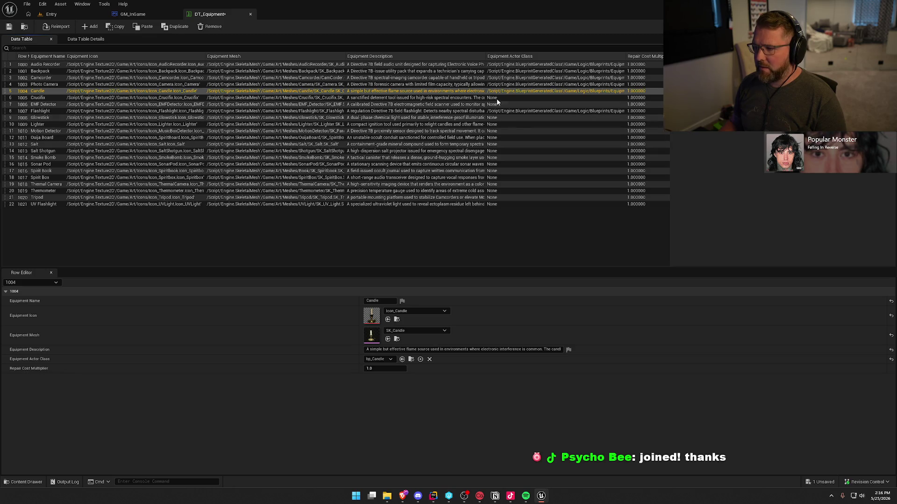
{"action": "left_click", "coordinate": [497, 98]}
{"action": "left_click", "coordinate": [379, 359]}
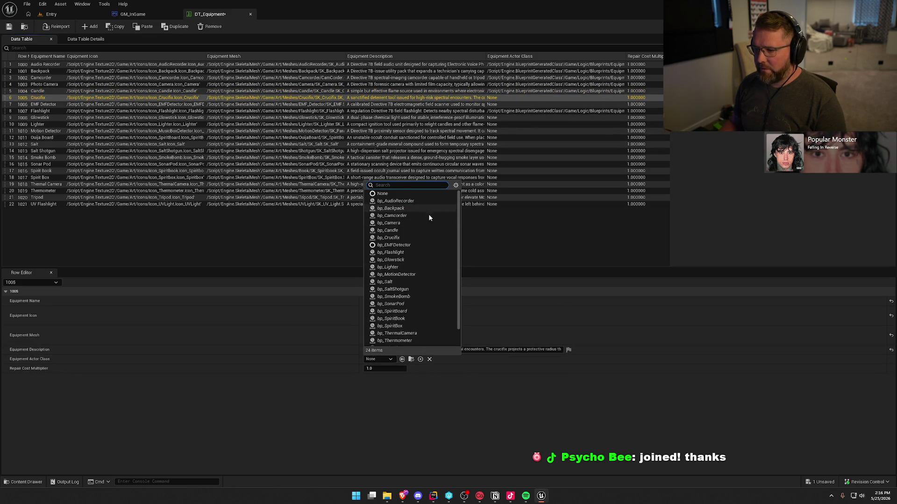
{"action": "left_click", "coordinate": [408, 237]}
Step: Set EMF Detector, Glowstick, Lighter, Motion Detector and Ouija Board (bp_SpiritBoard) actor classes
{"action": "left_click", "coordinate": [503, 105]}
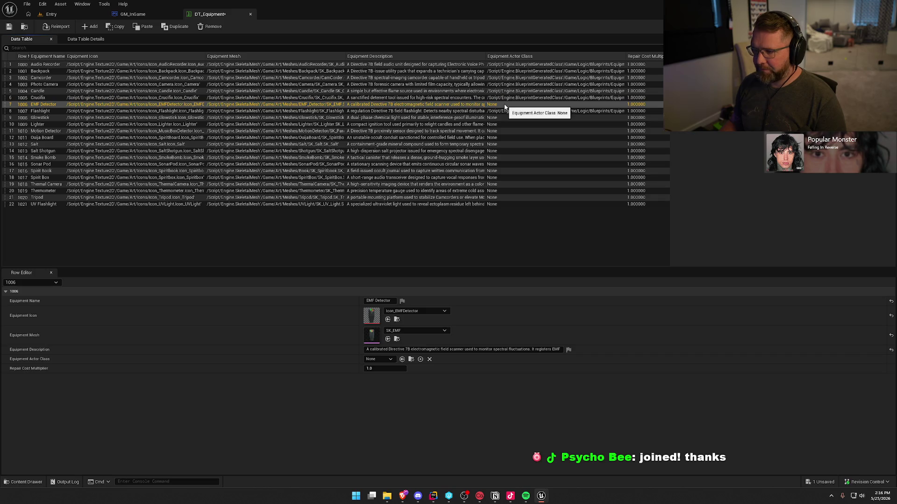
{"action": "left_click", "coordinate": [380, 359]}
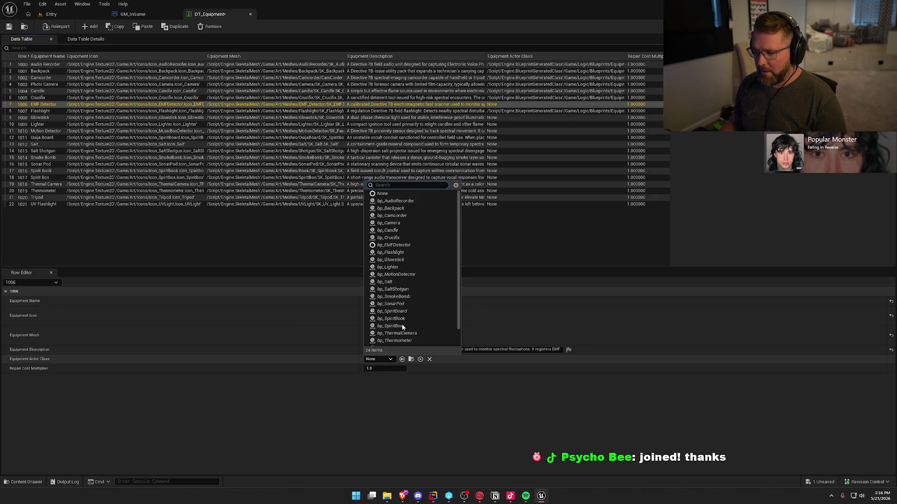
{"action": "left_click", "coordinate": [393, 245]}
{"action": "left_click", "coordinate": [508, 111]}
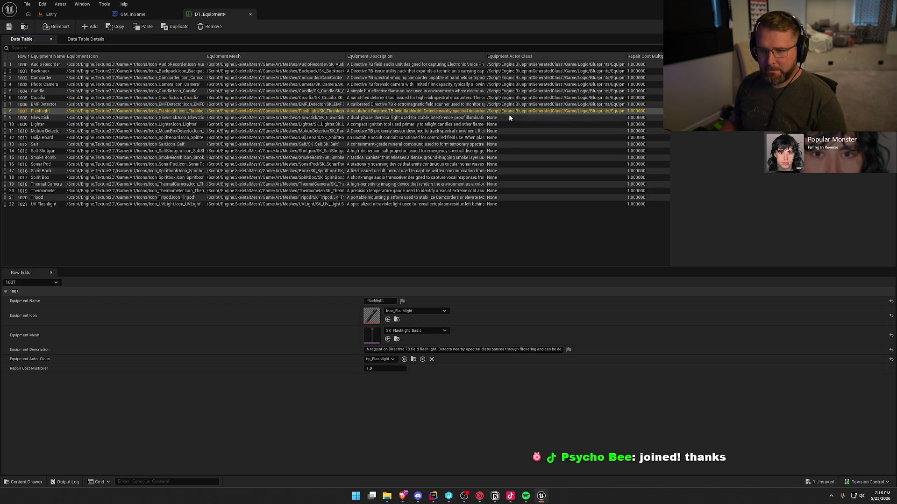
{"action": "left_click", "coordinate": [509, 118]}
{"action": "left_click", "coordinate": [388, 360]}
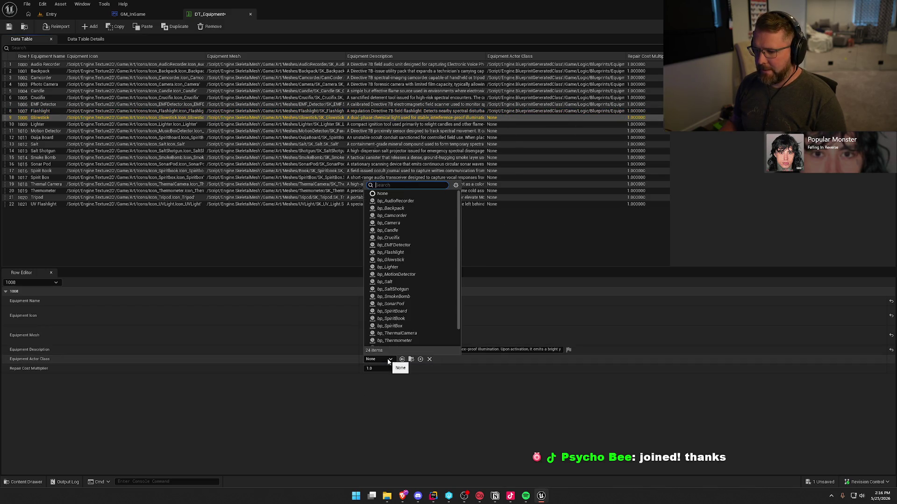
{"action": "left_click", "coordinate": [403, 260]}
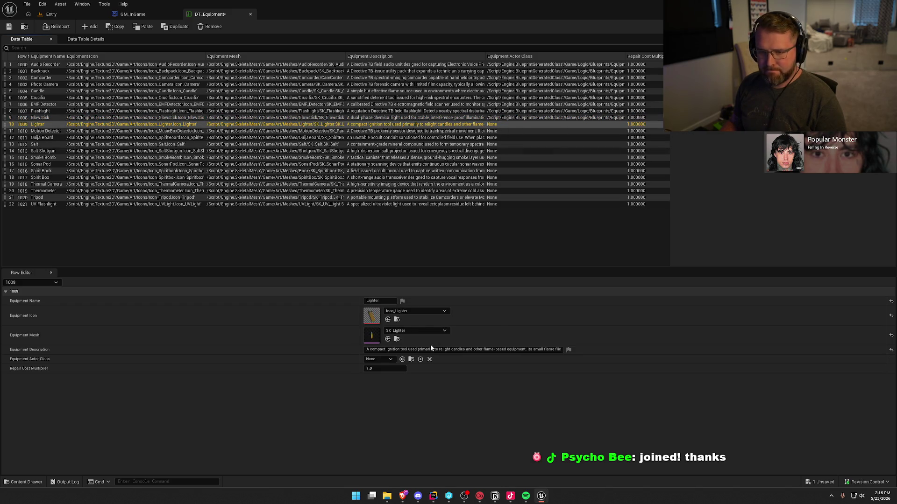
{"action": "left_click", "coordinate": [379, 359]}
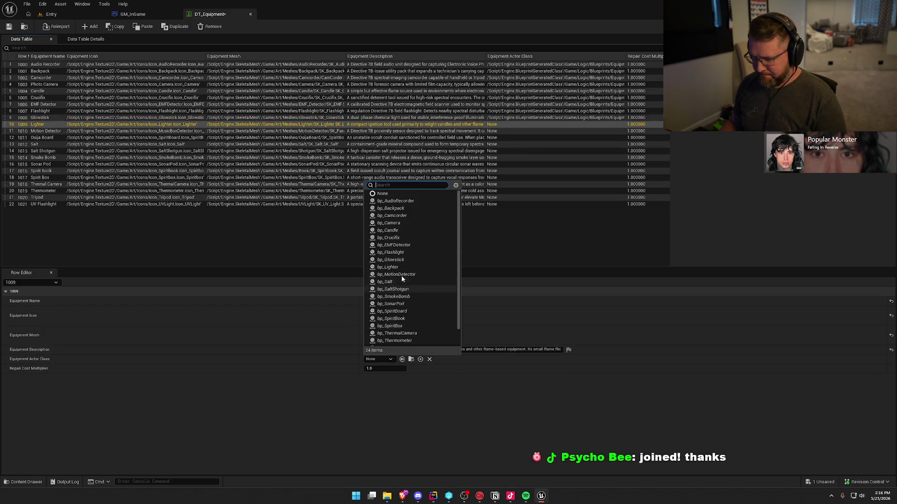
{"action": "left_click", "coordinate": [393, 267]}
{"action": "left_click", "coordinate": [500, 132]}
{"action": "left_click", "coordinate": [388, 357]}
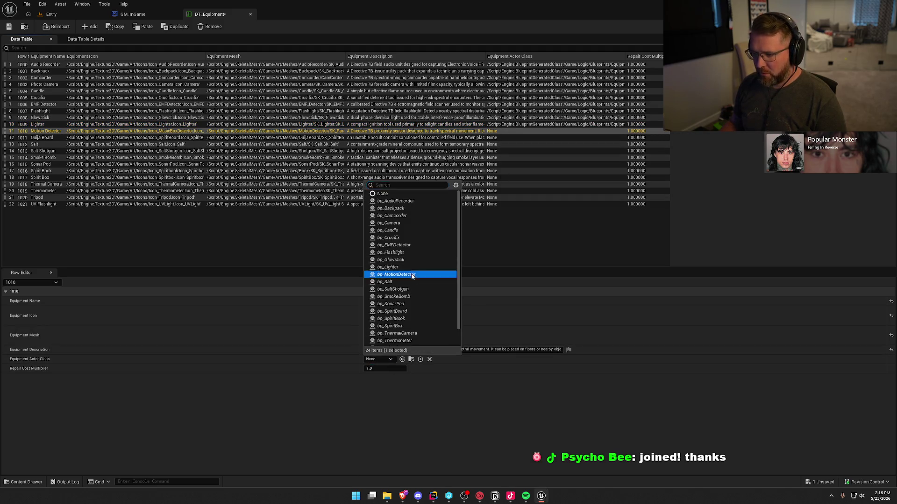
{"action": "left_click", "coordinate": [411, 274]}
{"action": "left_click", "coordinate": [493, 138]}
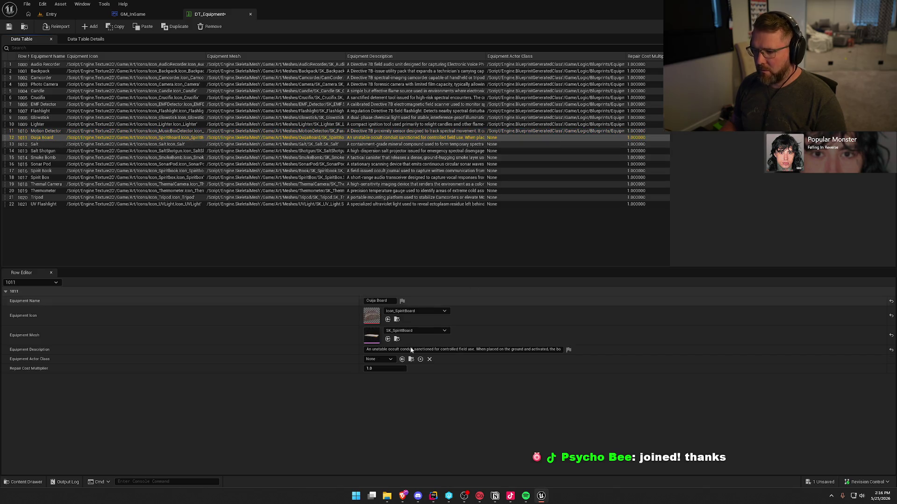
{"action": "left_click", "coordinate": [388, 358]}
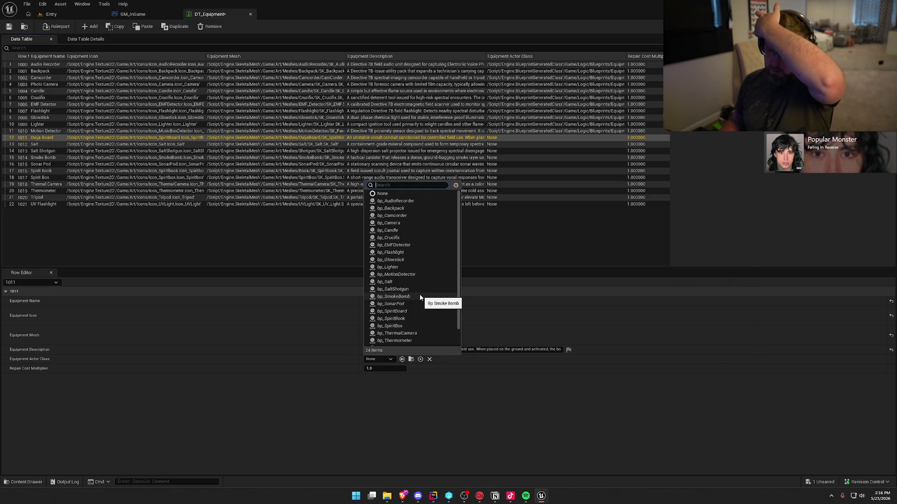
{"action": "left_click", "coordinate": [407, 311]}
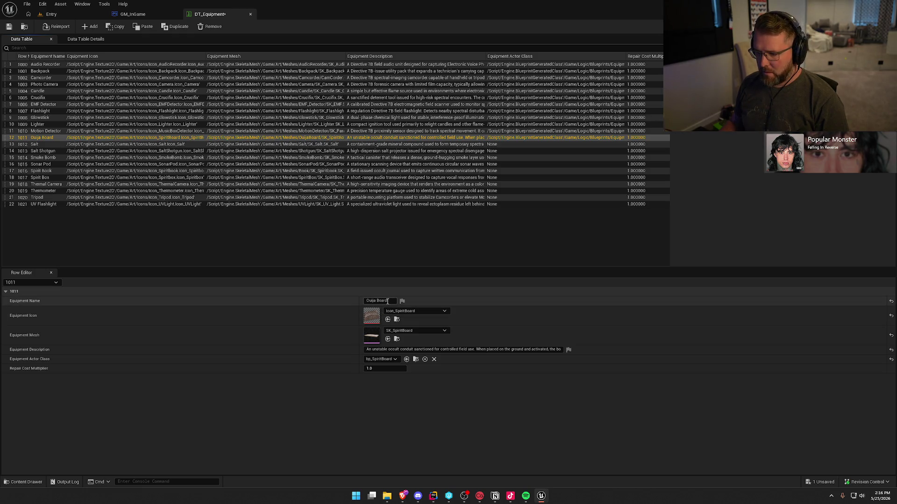
Step: Rename the Ouija Board equipment to Spirit Board
{"action": "left_click_drag", "start_coordinate": [376, 301], "coordinate": [302, 299]}
{"action": "type", "text": "Spirit"}
{"action": "key", "text": "Return"}
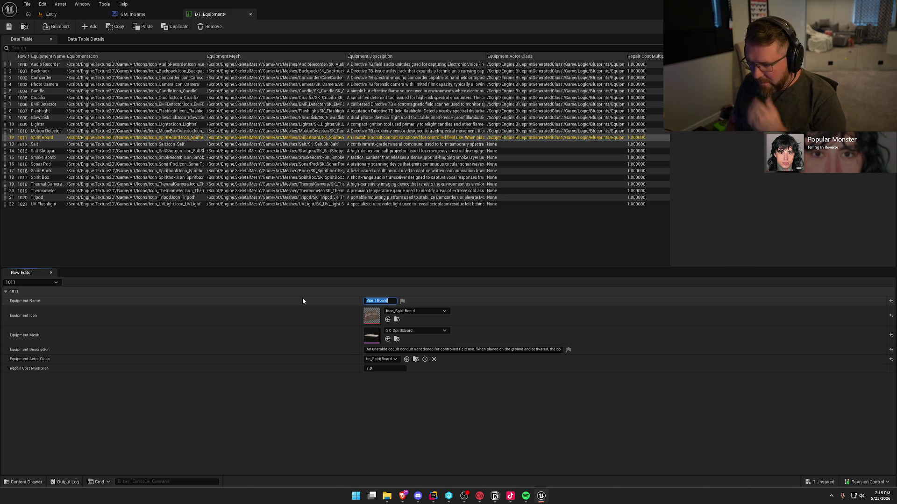
Step: Assign bp_Salt, bp_SaltShotgun, bp_SmokeBomb and bp_SonarPod to their matching rows
{"action": "left_click", "coordinate": [502, 145]}
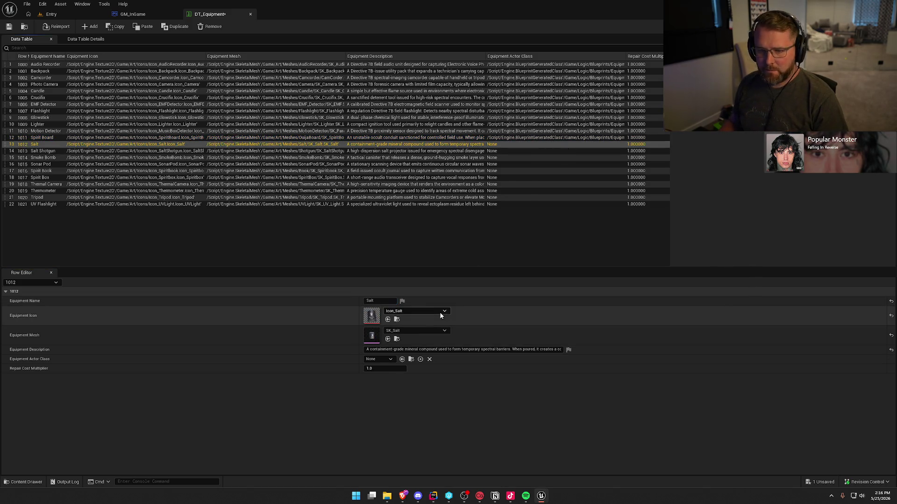
{"action": "left_click", "coordinate": [383, 360]}
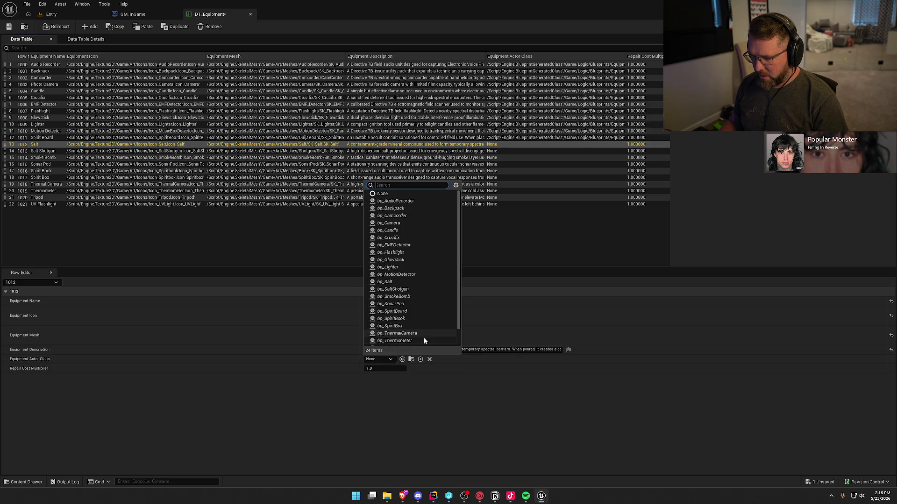
{"action": "left_click", "coordinate": [400, 285]}
{"action": "left_click", "coordinate": [479, 152]}
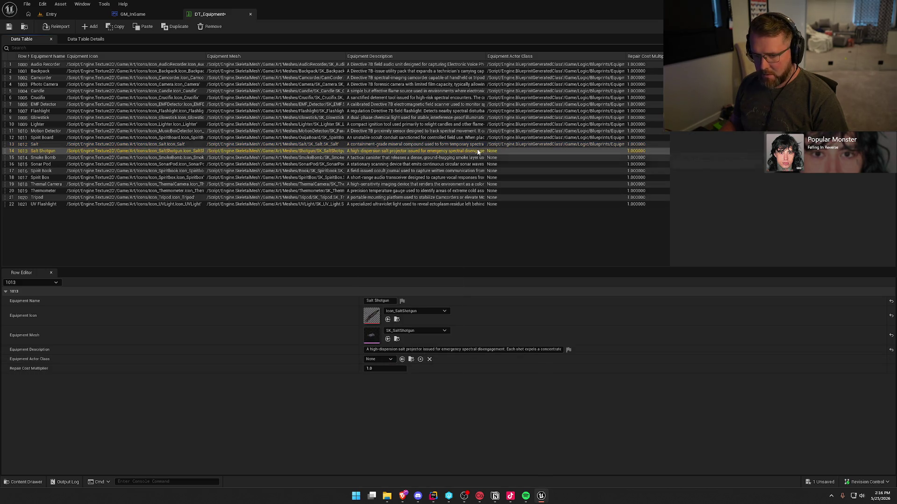
{"action": "left_click", "coordinate": [379, 360]}
{"action": "left_click", "coordinate": [395, 290]}
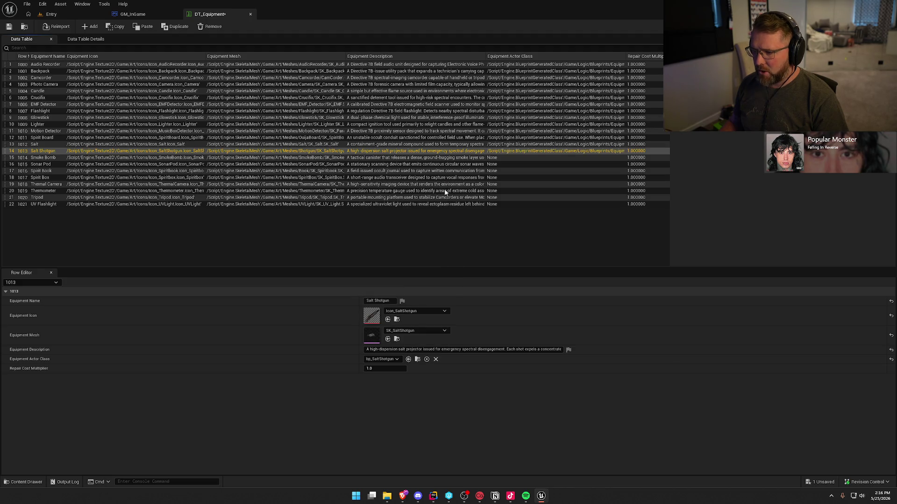
{"action": "left_click", "coordinate": [438, 159]}
{"action": "left_click", "coordinate": [378, 360]}
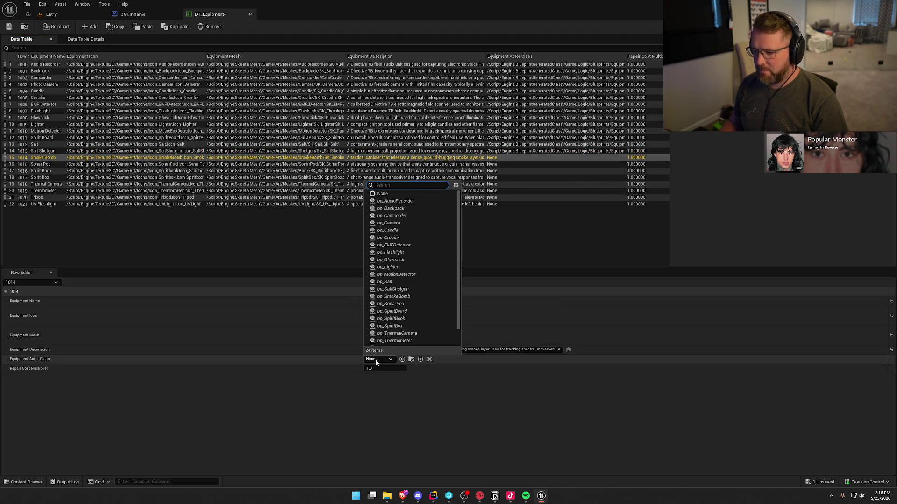
{"action": "left_click", "coordinate": [393, 297]}
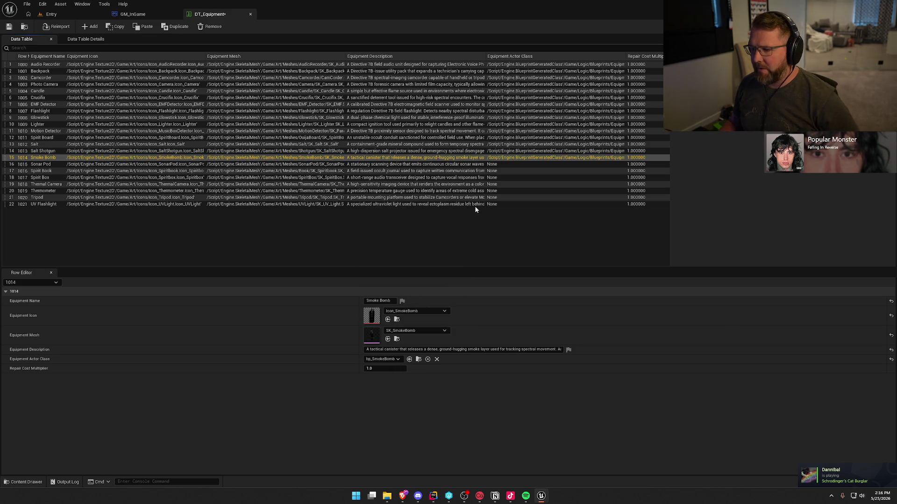
{"action": "left_click", "coordinate": [493, 166]}
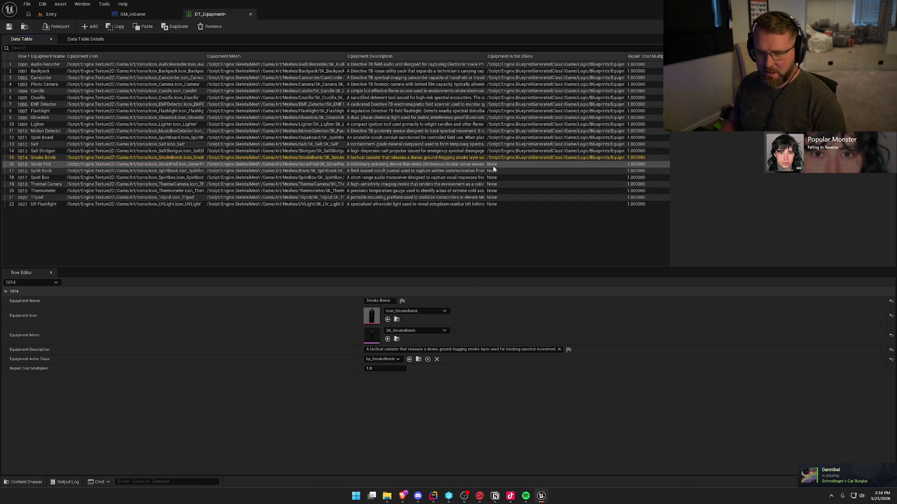
{"action": "left_click", "coordinate": [379, 359]}
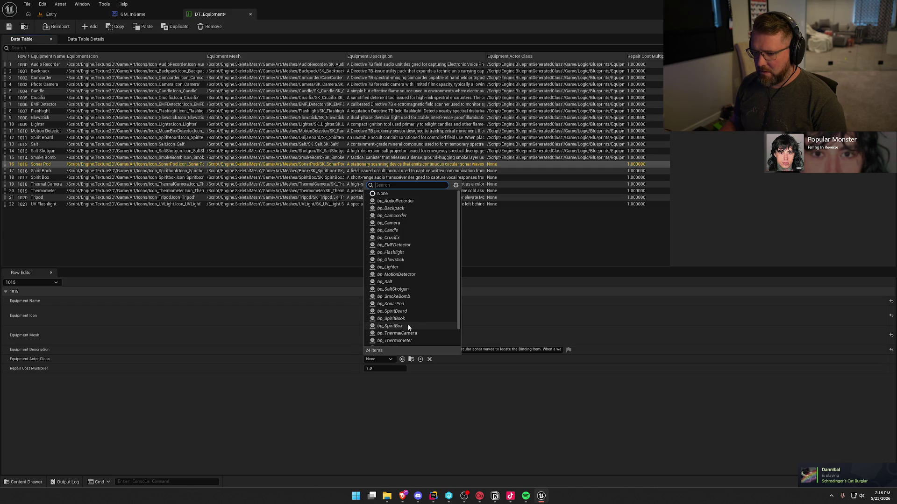
{"action": "left_click", "coordinate": [408, 304]}
Step: Assign bp_SpiritBook, bp_SpiritBox and bp_ThermalCamera to their matching rows
{"action": "left_click", "coordinate": [475, 171]}
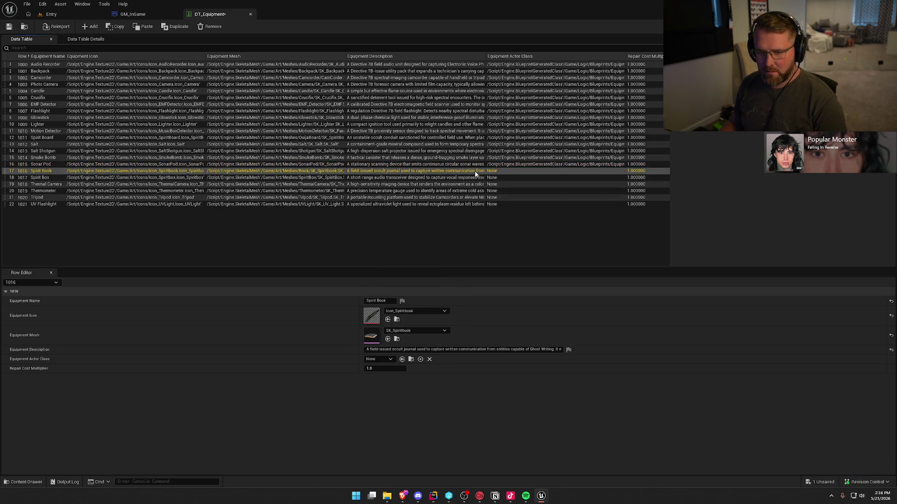
{"action": "left_click", "coordinate": [383, 358]}
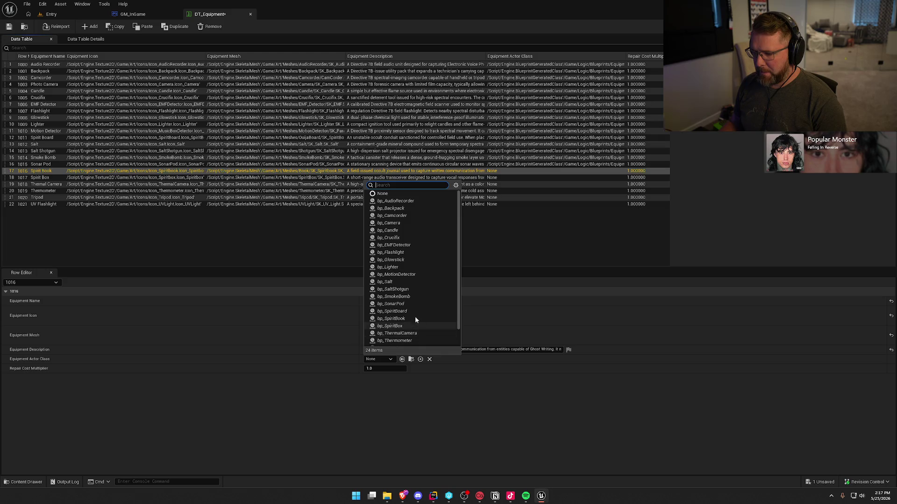
{"action": "left_click", "coordinate": [411, 319]}
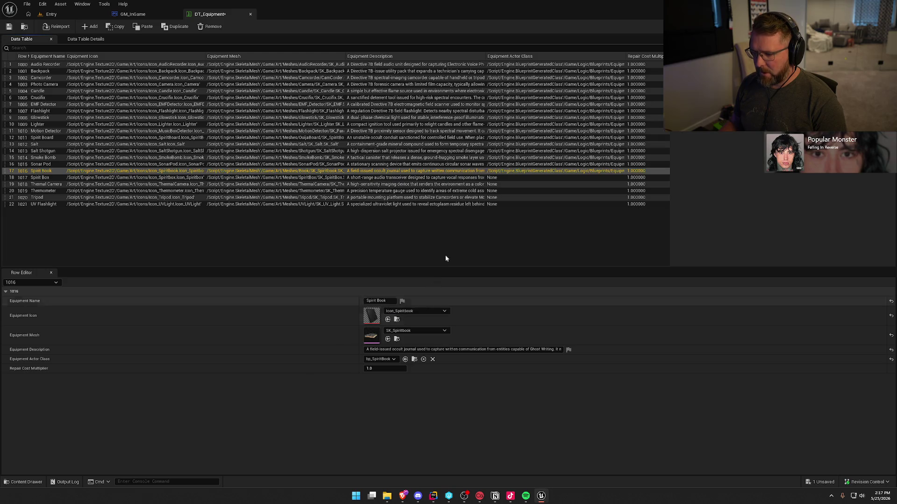
{"action": "left_click", "coordinate": [470, 178]}
{"action": "left_click", "coordinate": [379, 359]}
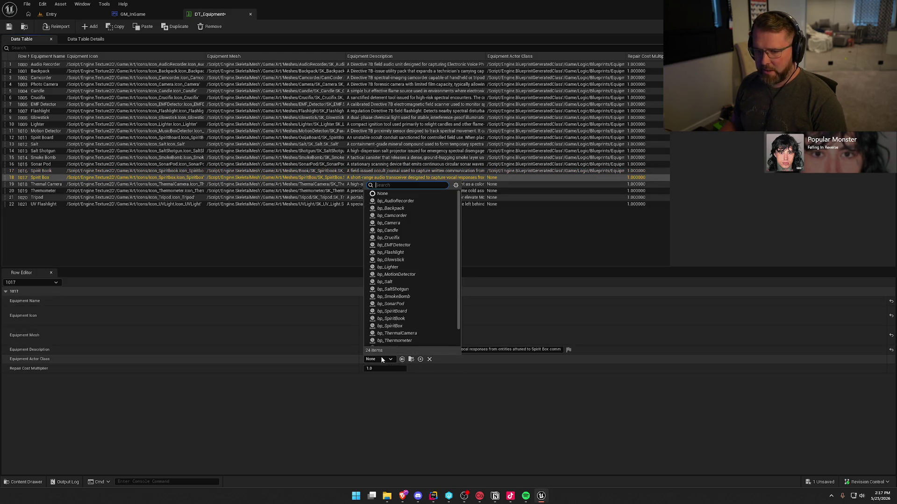
{"action": "left_click", "coordinate": [397, 326]}
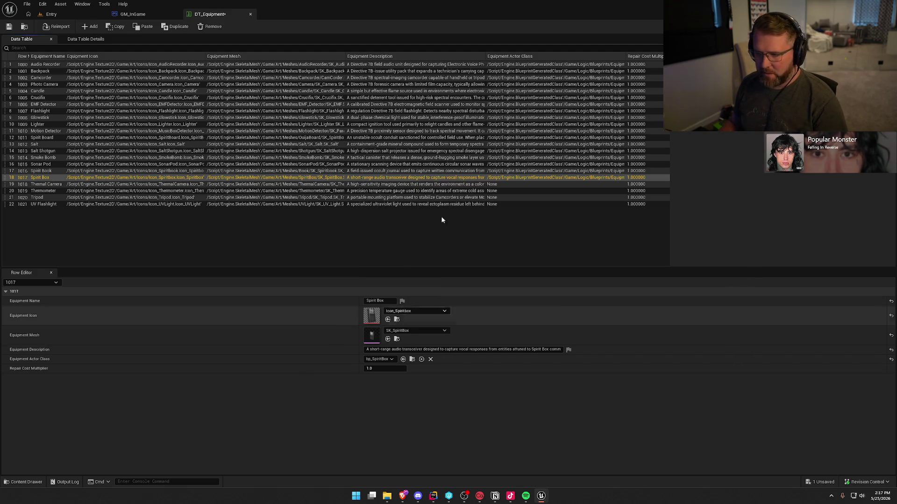
{"action": "left_click", "coordinate": [460, 185]}
{"action": "left_click", "coordinate": [382, 359]}
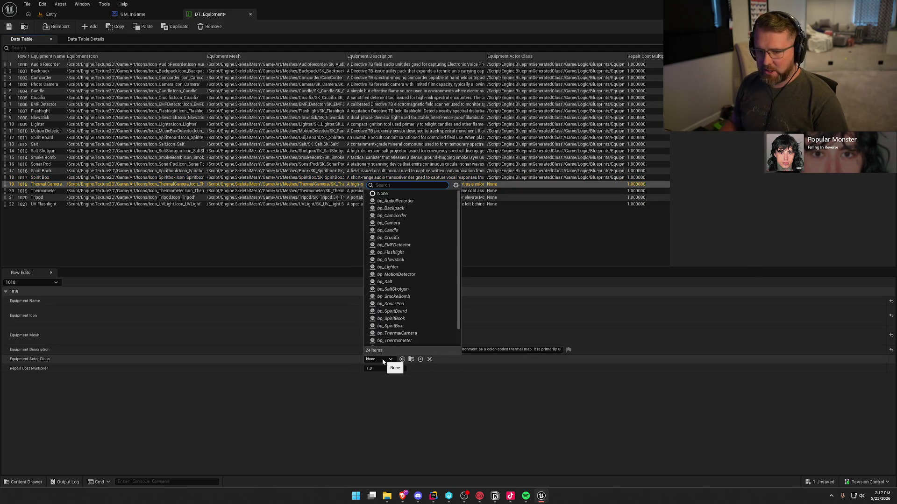
{"action": "left_click", "coordinate": [406, 333]}
Step: Assign bp_Thermometer, bp_Tripod and bp_UVFlashlight to their rows and save DT_Equipment
{"action": "left_click", "coordinate": [463, 191]}
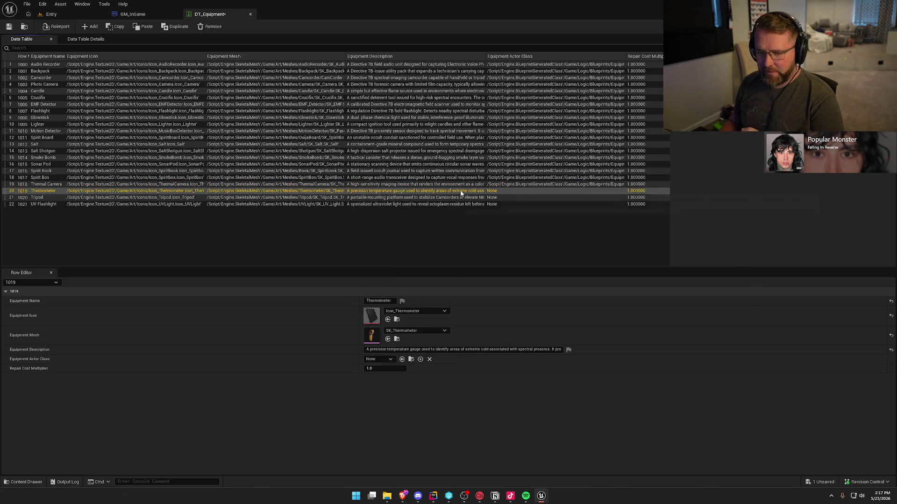
{"action": "left_click", "coordinate": [375, 358]}
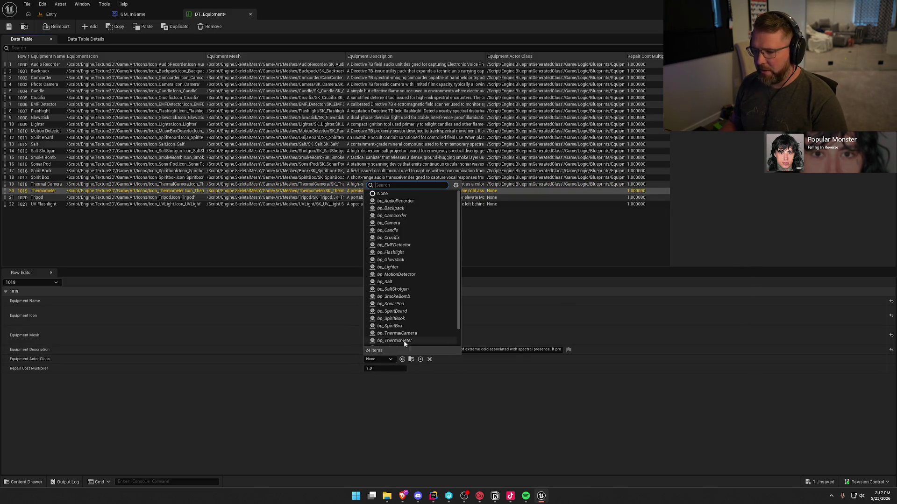
{"action": "left_click", "coordinate": [403, 341]}
{"action": "left_click", "coordinate": [439, 198]}
{"action": "left_click", "coordinate": [382, 360]}
{"action": "left_click", "coordinate": [402, 328]}
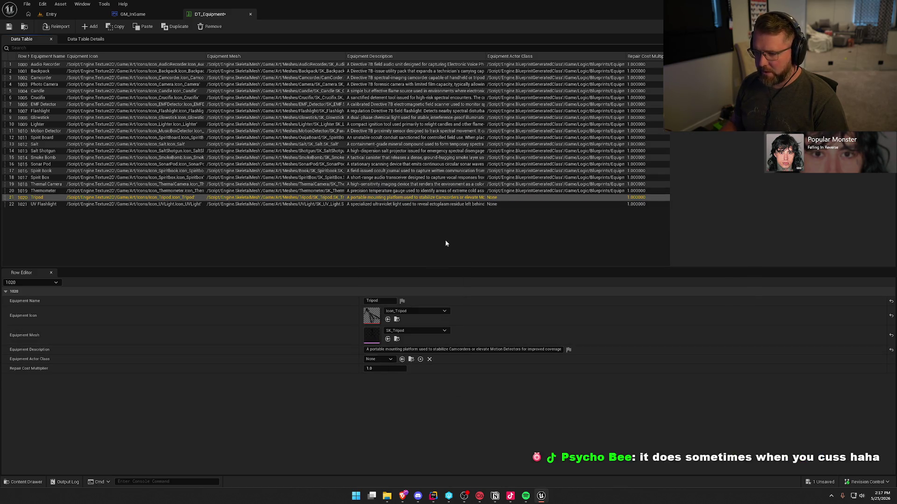
{"action": "left_click", "coordinate": [445, 204]}
{"action": "left_click", "coordinate": [380, 359]}
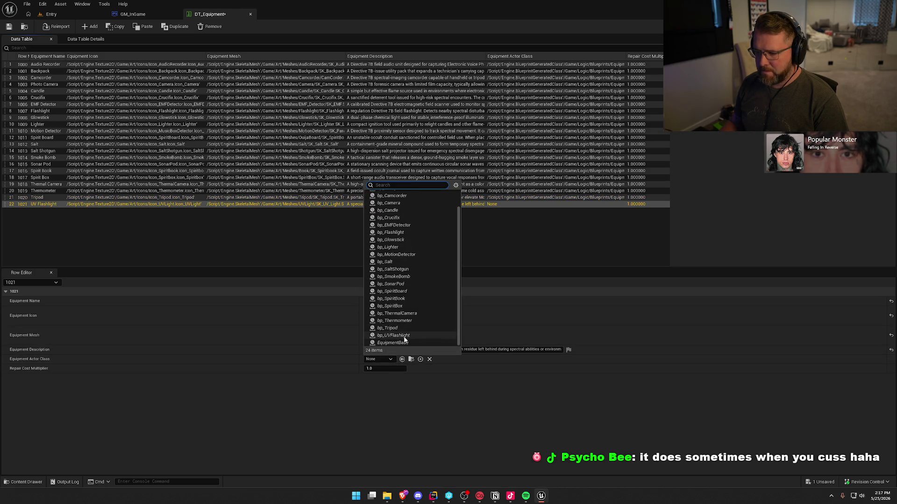
{"action": "left_click", "coordinate": [405, 336]}
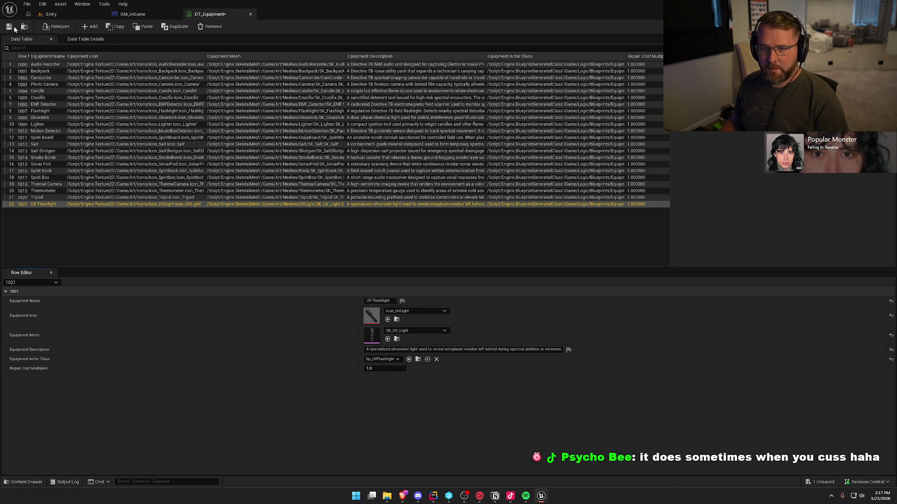
{"action": "key", "text": "ctrl+s"}
Step: Check out DT_Equipment so the save completes, deselect the UV Flashlight row, and close the table
{"action": "left_click", "coordinate": [448, 328]}
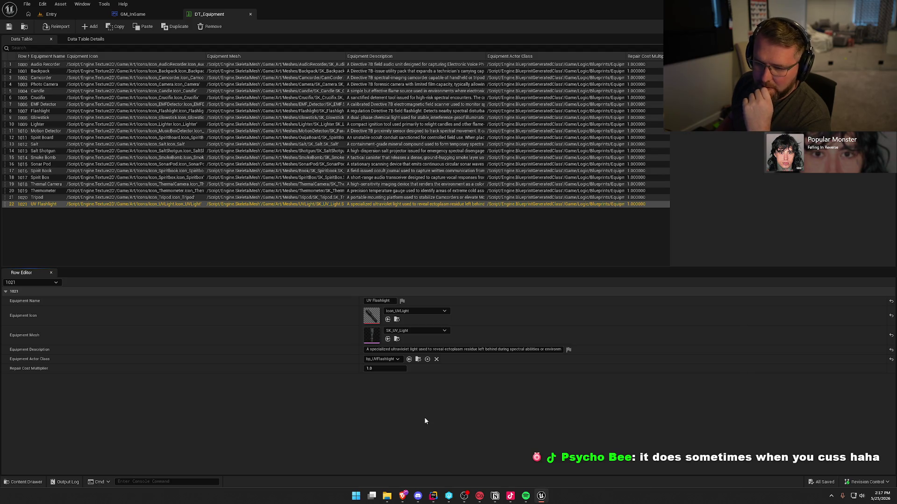
{"action": "left_click", "coordinate": [192, 233]}
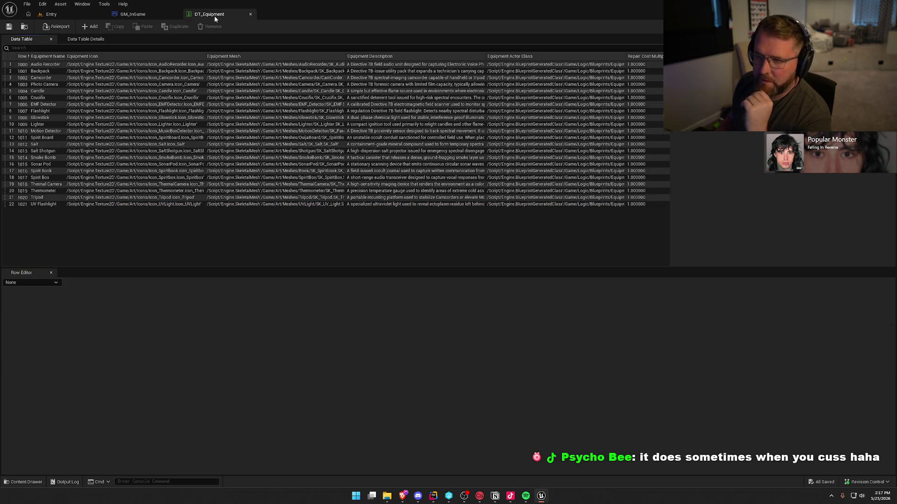
{"action": "left_click", "coordinate": [250, 14]}
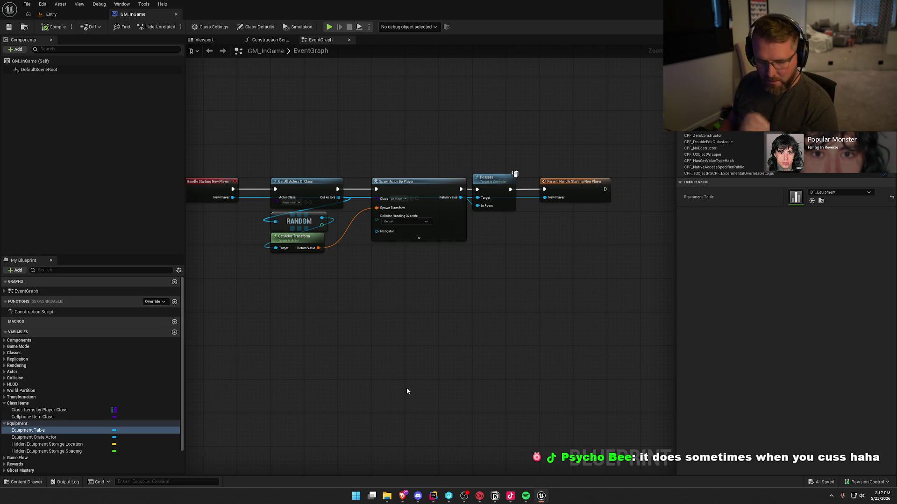
Step: Review GM_InGame's Equipment Crate Actor default and its Game Flow and Rewards variable groups
{"action": "left_click", "coordinate": [53, 439]}
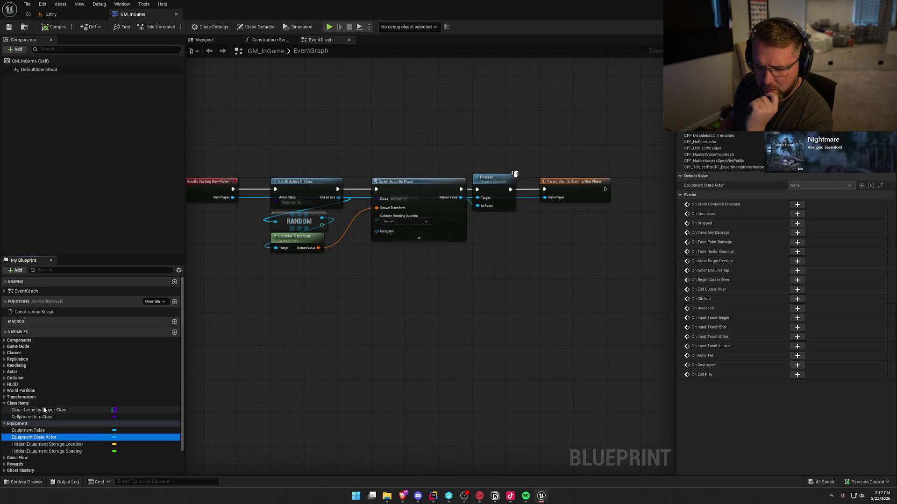
{"action": "scroll", "coordinate": [77, 429], "scroll_direction": "down", "scroll_amount": 2}
{"action": "left_click", "coordinate": [77, 429]}
{"action": "scroll", "coordinate": [77, 451], "scroll_direction": "down", "scroll_amount": 2}
{"action": "scroll", "coordinate": [77, 450], "scroll_direction": "down", "scroll_amount": 2}
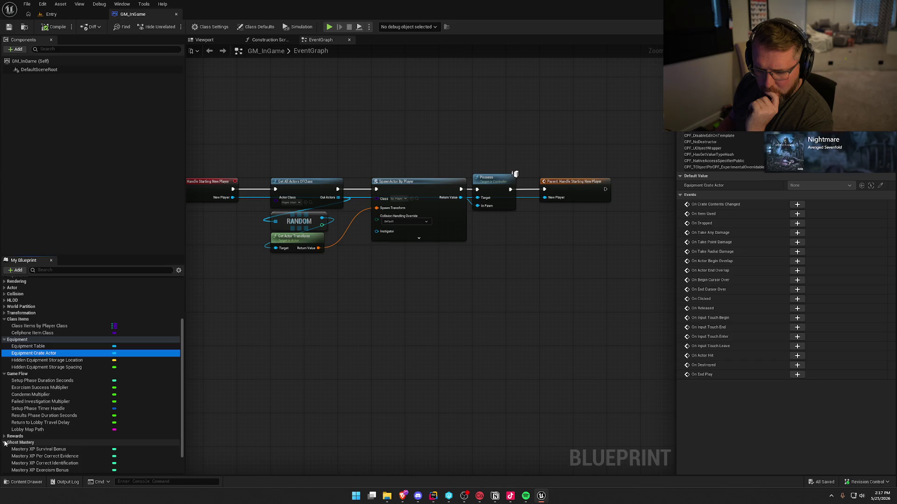
{"action": "scroll", "coordinate": [6, 434], "scroll_direction": "down", "scroll_amount": 2}
{"action": "left_click", "coordinate": [8, 409]}
{"action": "scroll", "coordinate": [77, 440], "scroll_direction": "down", "scroll_amount": 3}
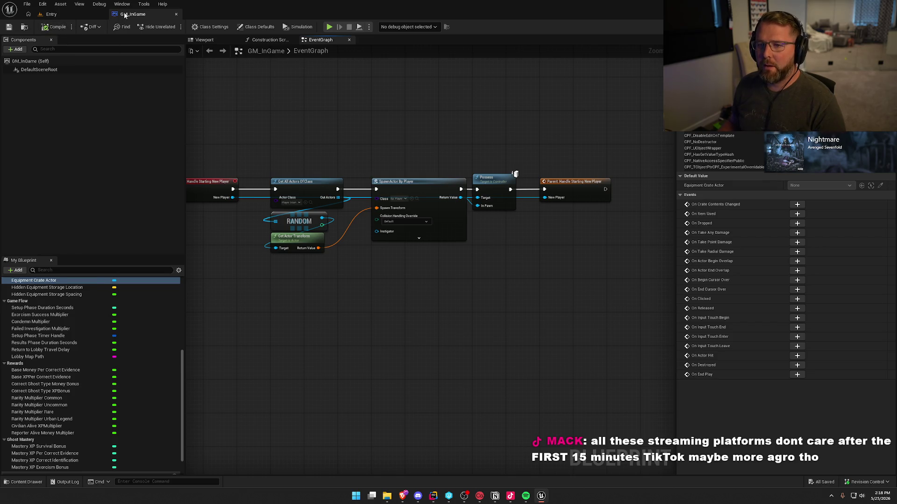
Step: Close GM_InGame and open the GS_InGame blueprint from the Content Drawer
{"action": "left_click", "coordinate": [176, 14]}
{"action": "key", "text": "ctrl+space"}
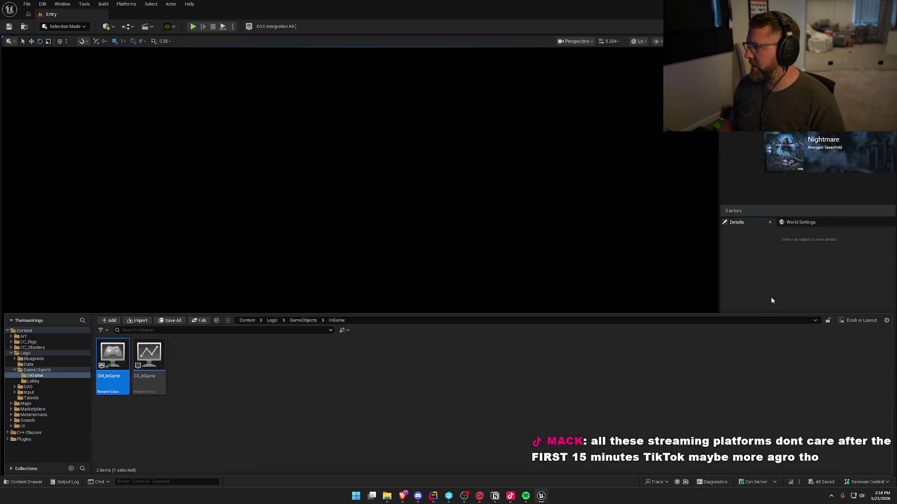
{"action": "double_click", "coordinate": [149, 358]}
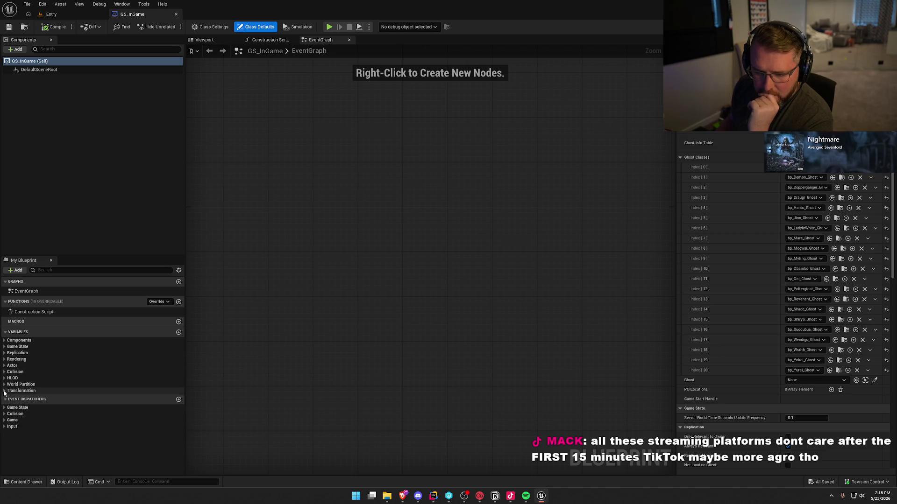
Step: Inspect the defaults of Game Phase, Setup Time Remaining, Ghost Info Table, Ghost Classes and Ghost
{"action": "left_click", "coordinate": [5, 347]}
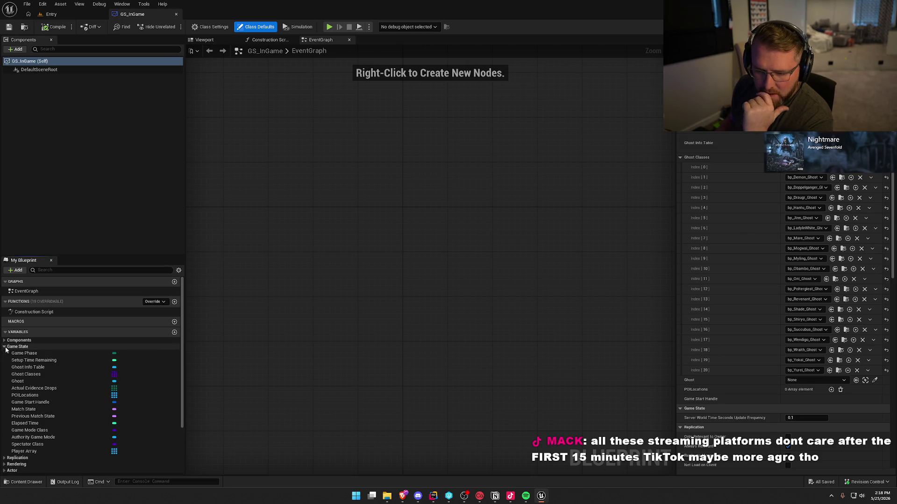
{"action": "left_click", "coordinate": [25, 354]}
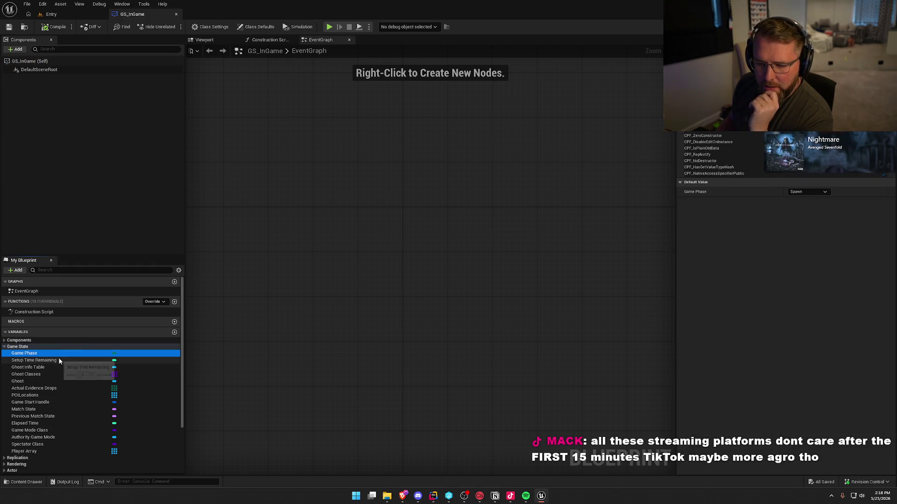
{"action": "left_click", "coordinate": [57, 360]}
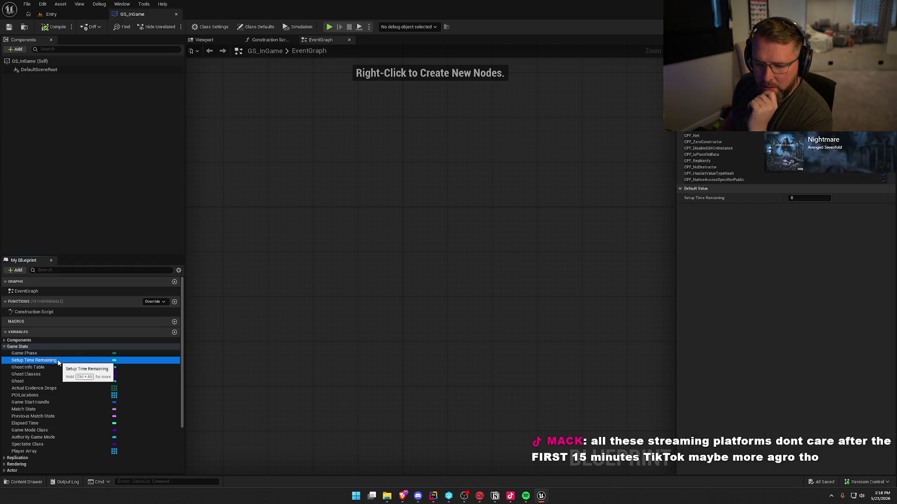
{"action": "left_click", "coordinate": [49, 367]}
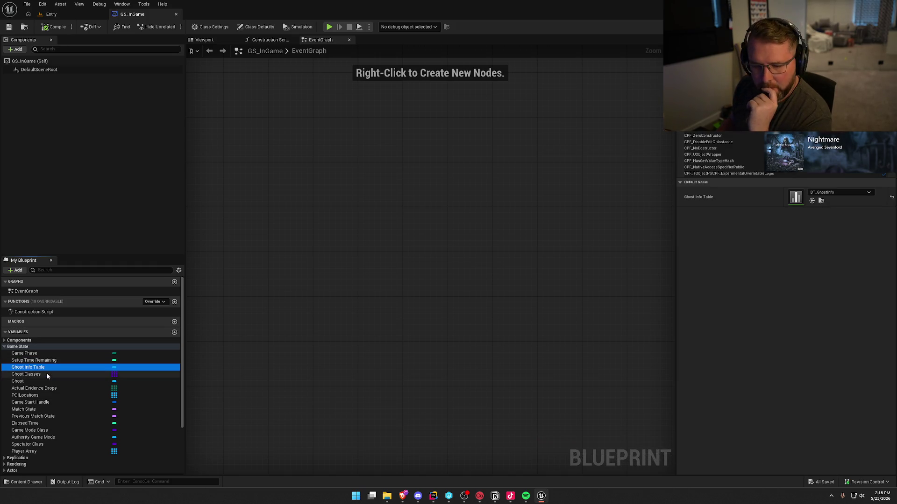
{"action": "left_click", "coordinate": [47, 374]}
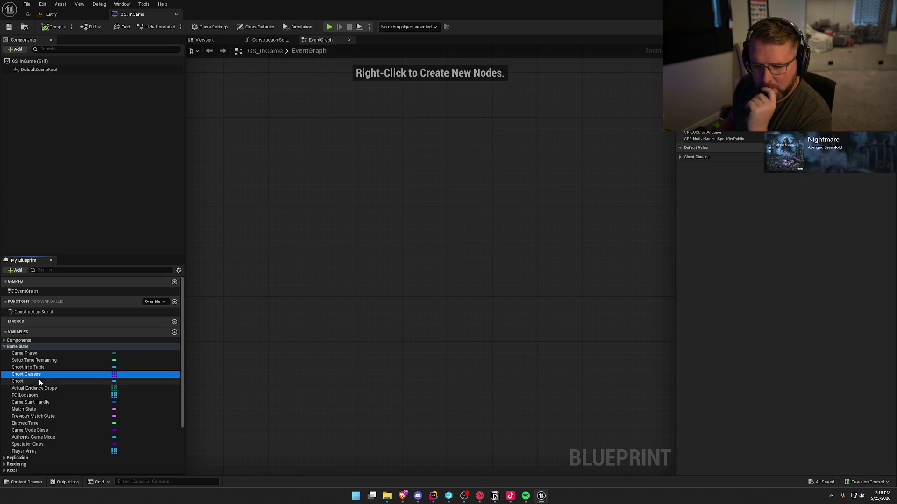
{"action": "left_click", "coordinate": [38, 380]}
Step: Check Actual Evidence Drops, Game Start Handle and Match State, then collapse Game State and close GS_InGame
{"action": "left_click", "coordinate": [48, 388]}
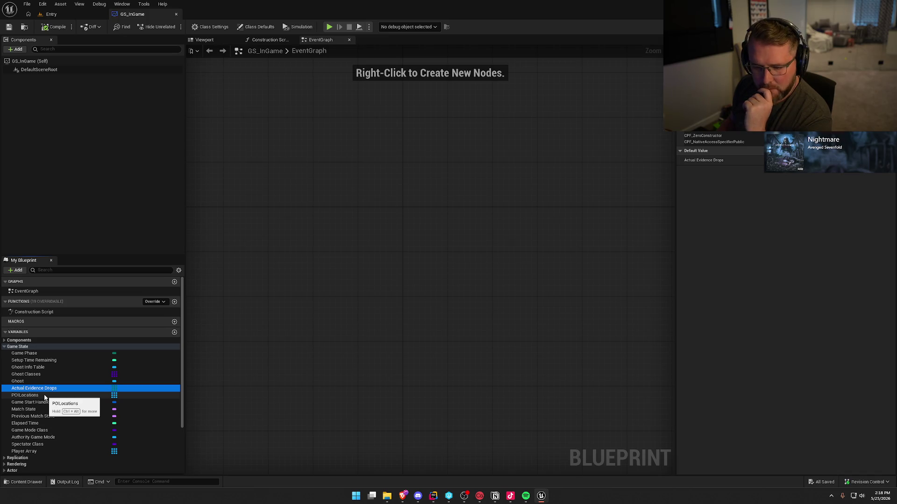
{"action": "left_click", "coordinate": [53, 403]}
{"action": "left_click", "coordinate": [53, 410]}
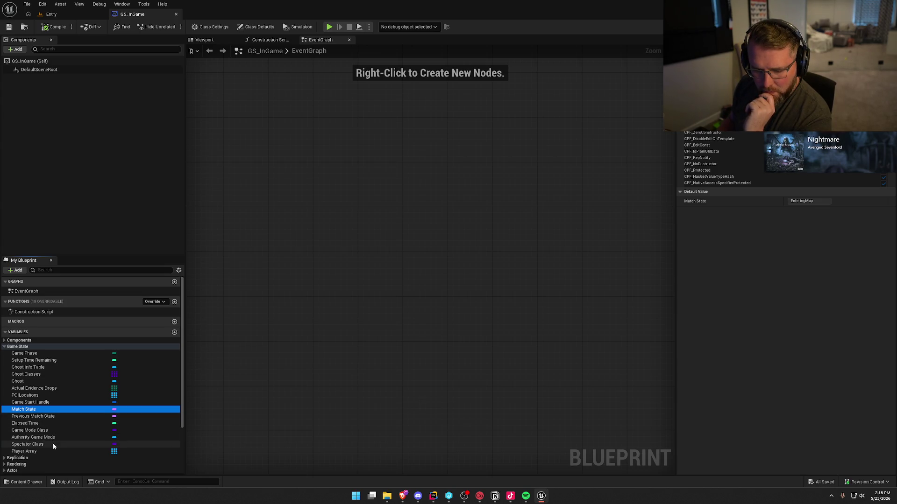
{"action": "left_click", "coordinate": [18, 347]}
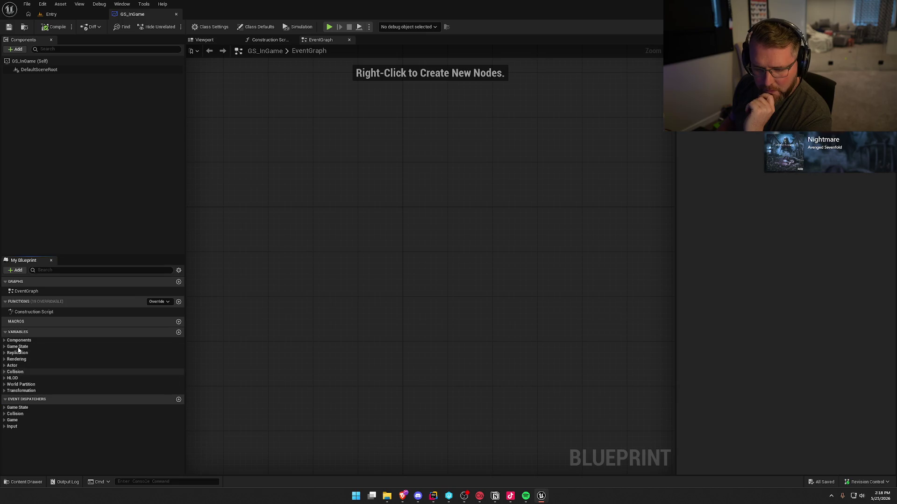
{"action": "left_click", "coordinate": [245, 135]}
{"action": "left_click", "coordinate": [176, 14]}
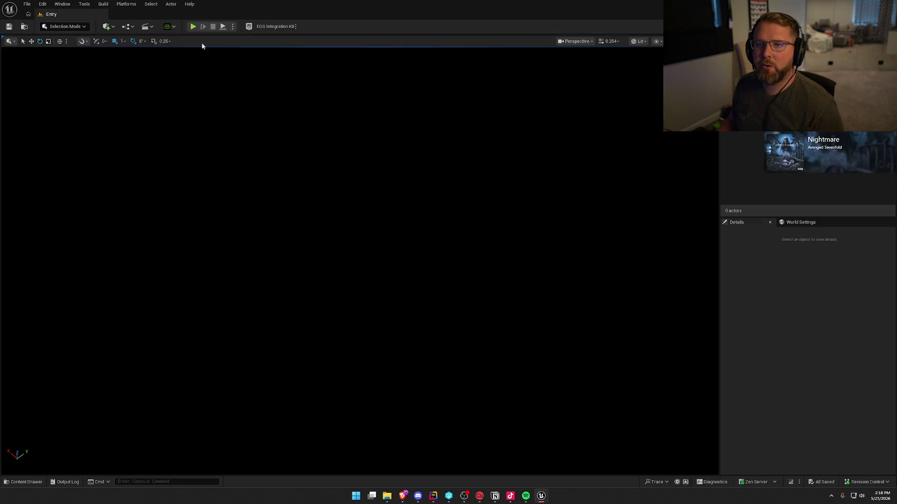
Step: Open GI_Main from GameObjects in the full Blueprint editor, view its members, and close it with Ctrl+W
{"action": "key", "text": "ctrl+space"}
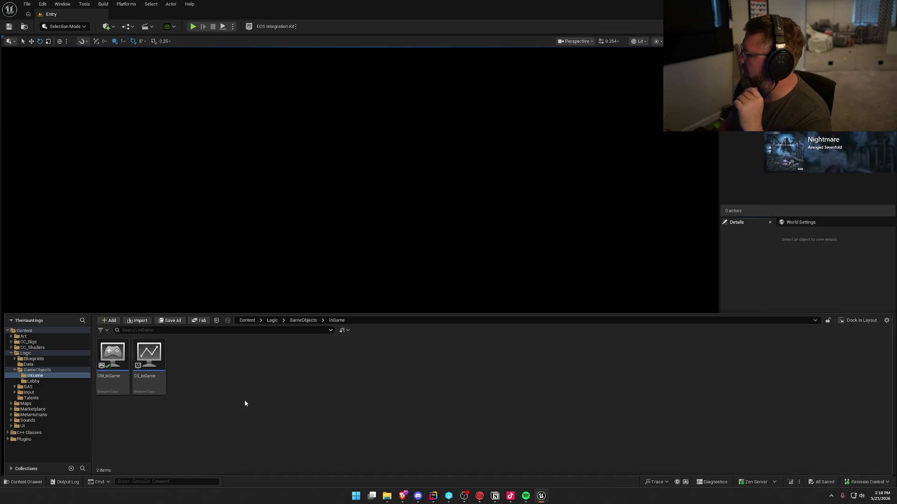
{"action": "left_click", "coordinate": [37, 370]}
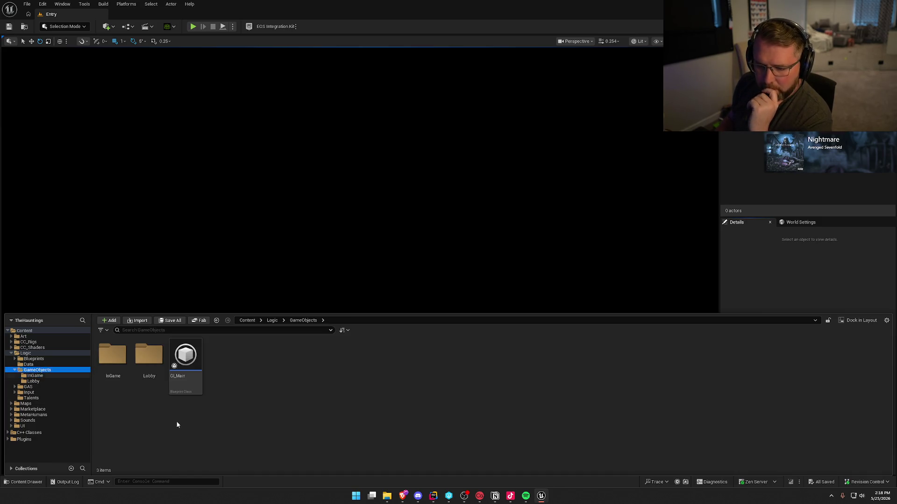
{"action": "left_click", "coordinate": [188, 377]}
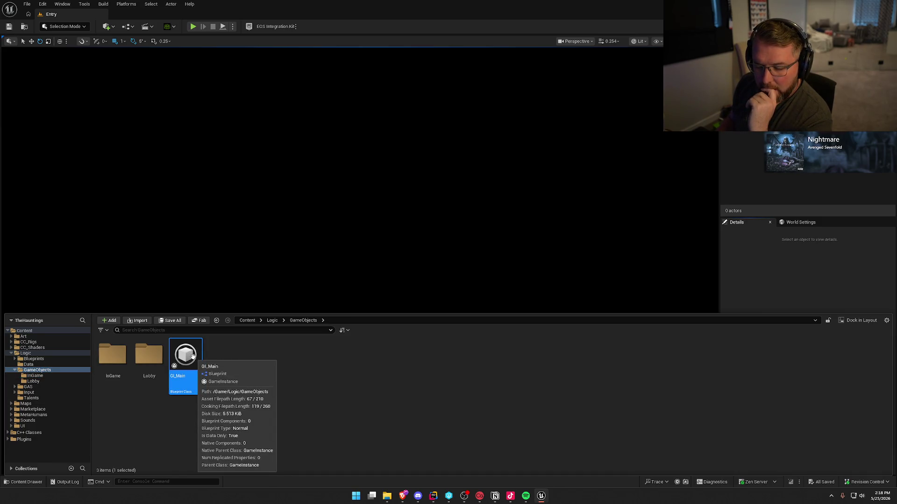
{"action": "double_click", "coordinate": [193, 357]}
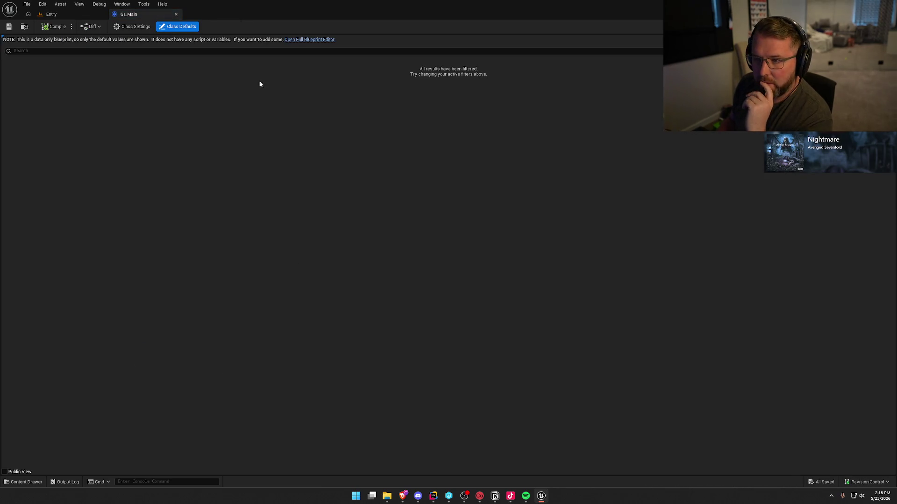
{"action": "left_click", "coordinate": [299, 42]}
{"action": "left_click", "coordinate": [129, 50]}
{"action": "left_click", "coordinate": [129, 50]}
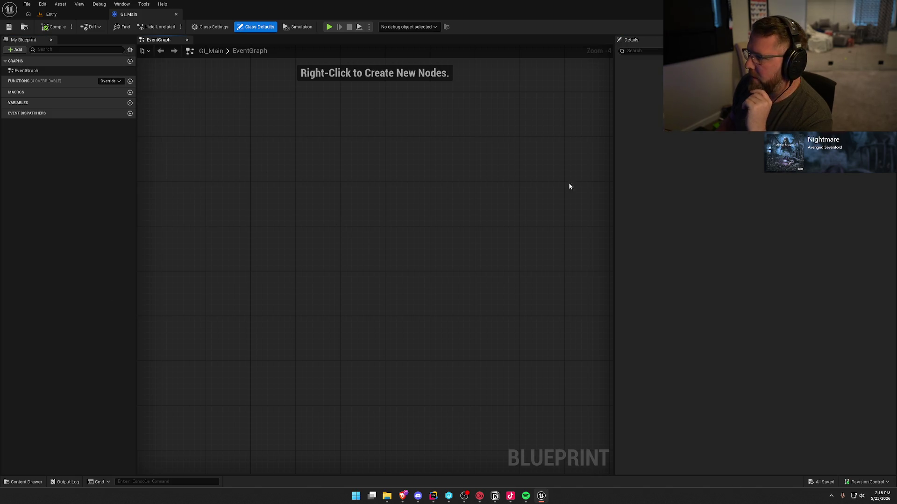
{"action": "key", "text": "ctrl+w"}
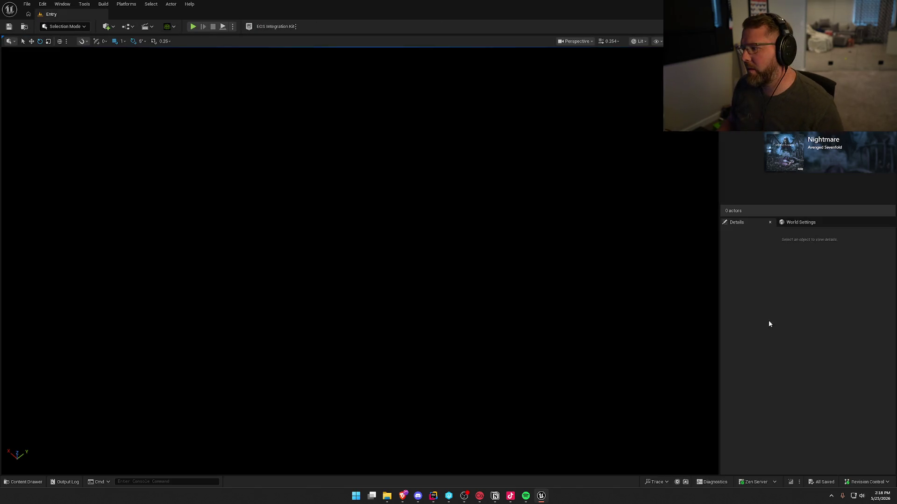
Step: Browse the GAS, Talents, Maps, Marketplace, MetaHumans and Sounds folders in the Content Drawer
{"action": "key", "text": "ctrl+space"}
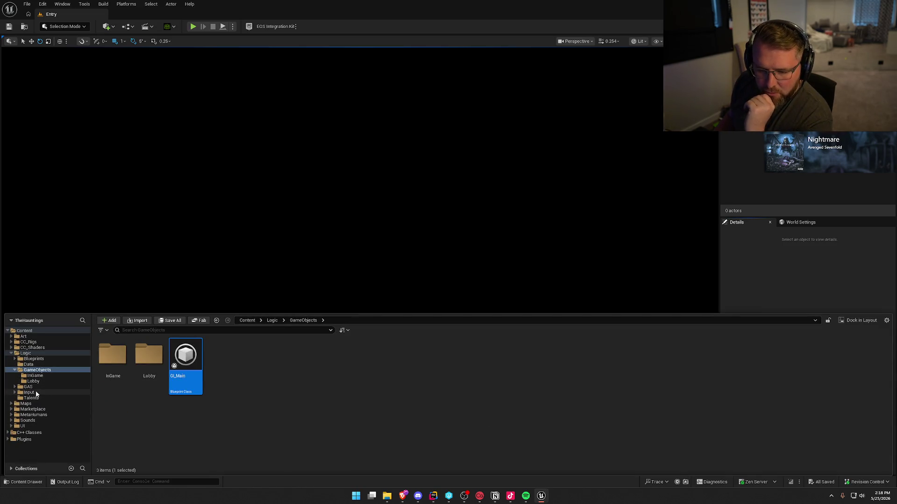
{"action": "left_click", "coordinate": [33, 387]}
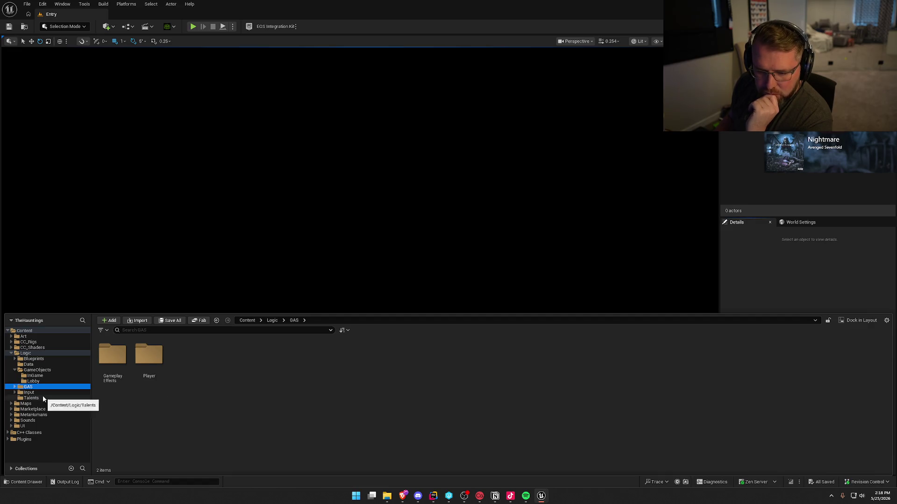
{"action": "left_click", "coordinate": [42, 398]}
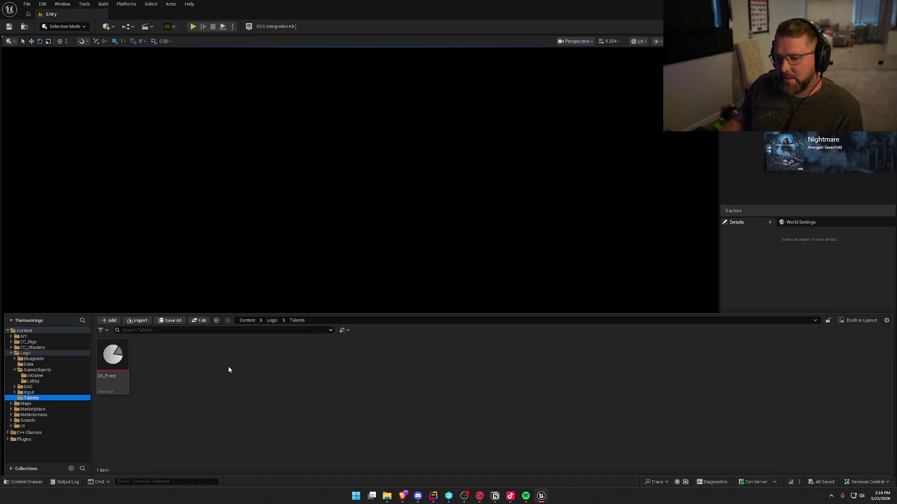
{"action": "left_click", "coordinate": [122, 430]}
{"action": "left_click", "coordinate": [25, 404]}
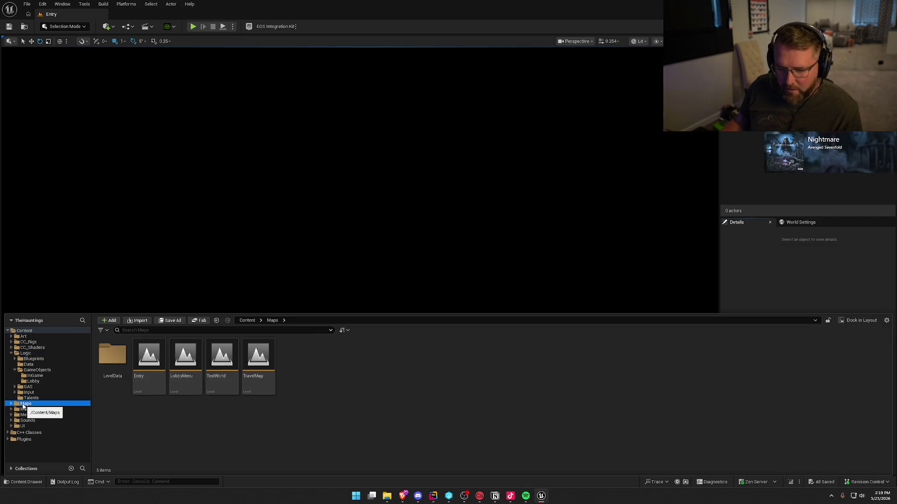
{"action": "left_click", "coordinate": [44, 410]}
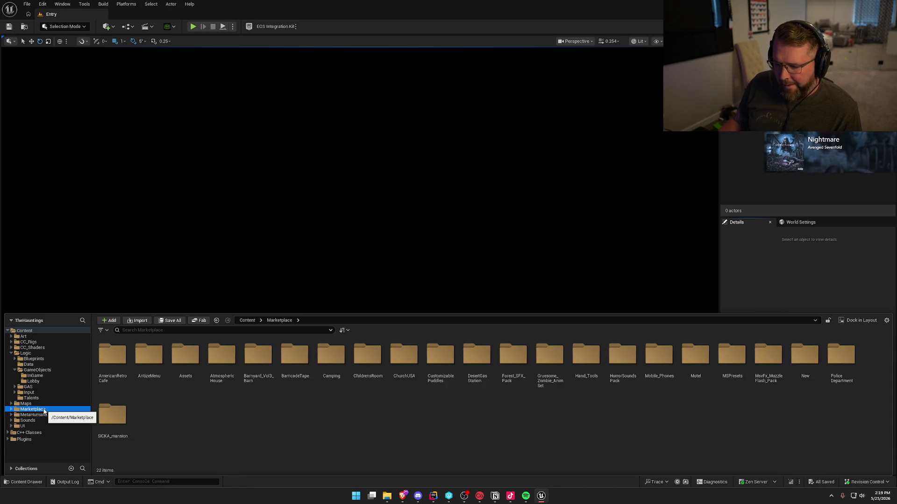
{"action": "left_click", "coordinate": [42, 416]}
{"action": "left_click", "coordinate": [41, 420]}
{"action": "left_click", "coordinate": [41, 415]}
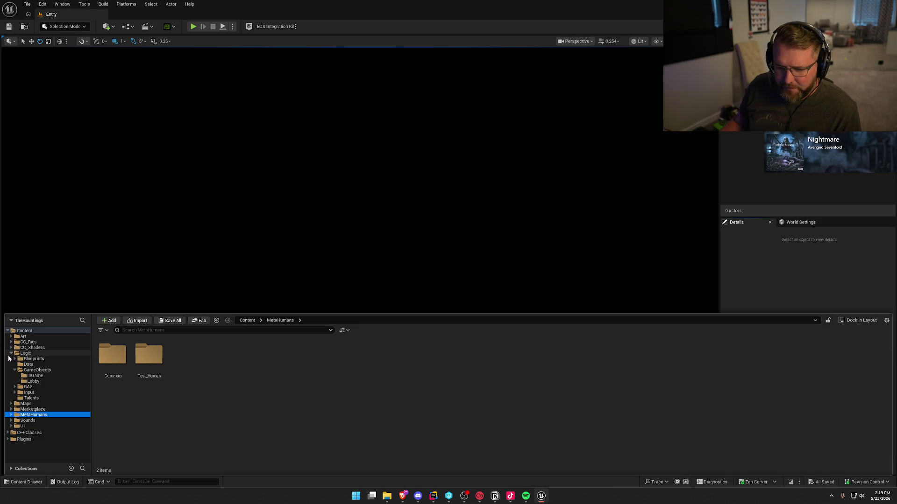
Step: Look through the Logic/Blueprints subfolders (Lobby, Ghosts, PermaItems, ClassItems, Equipment), then collapse the Blueprints and GameObjects trees
{"action": "left_click", "coordinate": [31, 358]}
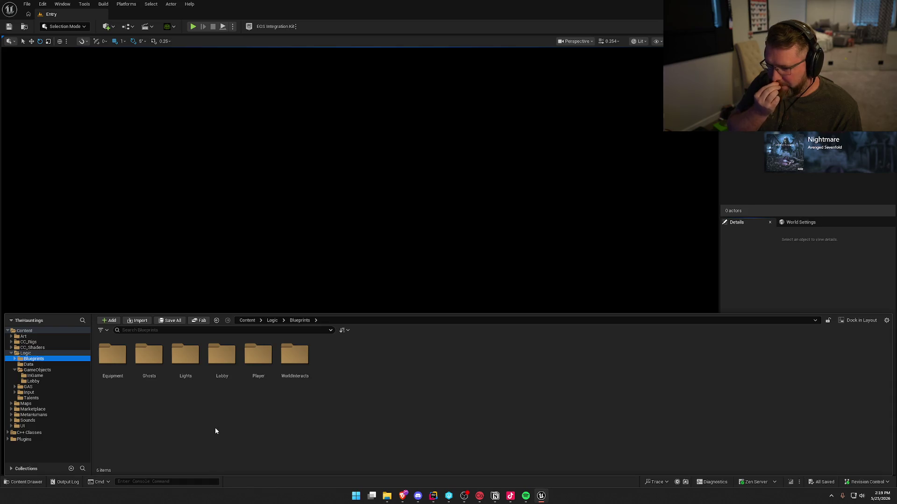
{"action": "left_click", "coordinate": [221, 359]}
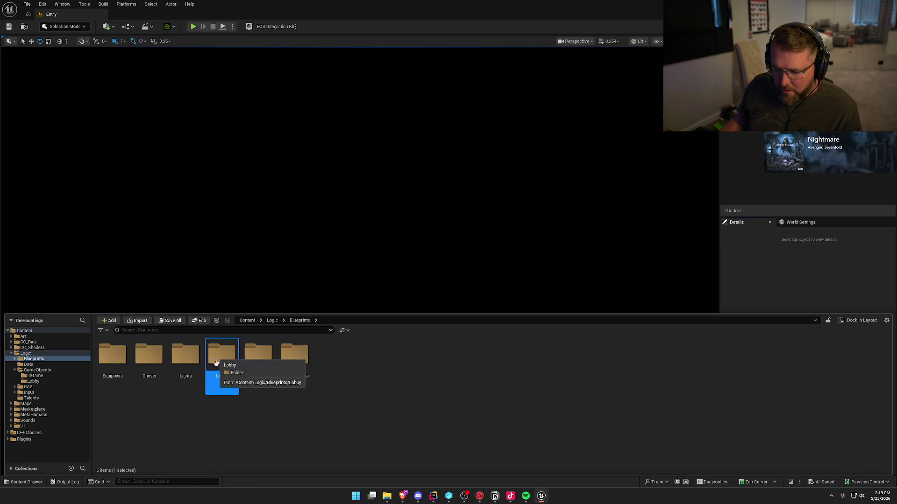
{"action": "double_click", "coordinate": [154, 358]}
{"action": "left_click", "coordinate": [41, 381]}
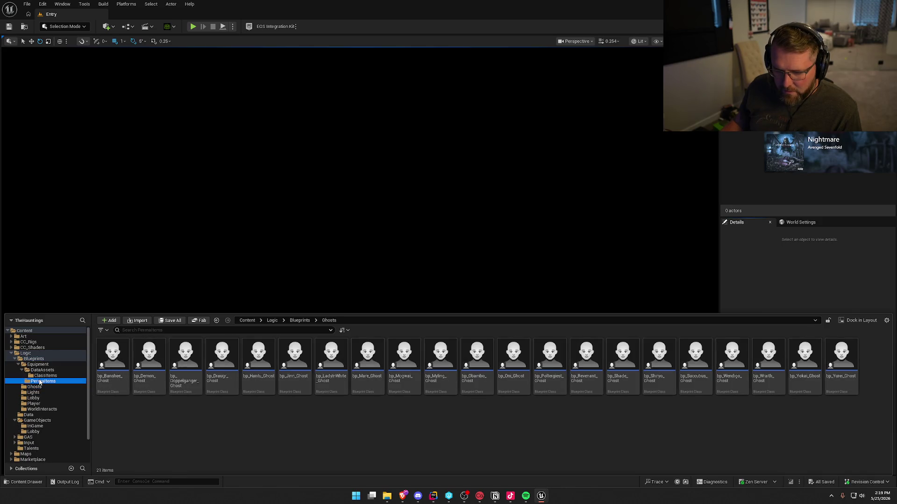
{"action": "left_click", "coordinate": [45, 375]}
{"action": "left_click", "coordinate": [34, 365]}
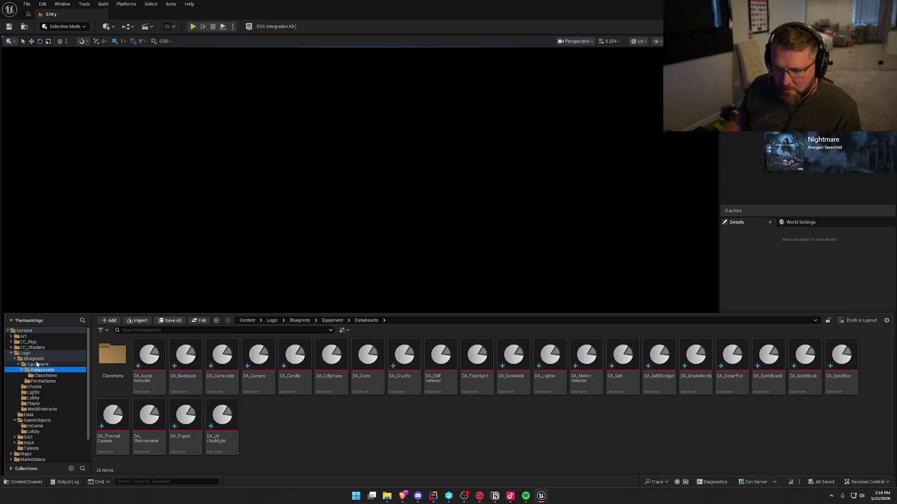
{"action": "left_click", "coordinate": [31, 359]}
{"action": "left_click", "coordinate": [14, 359]}
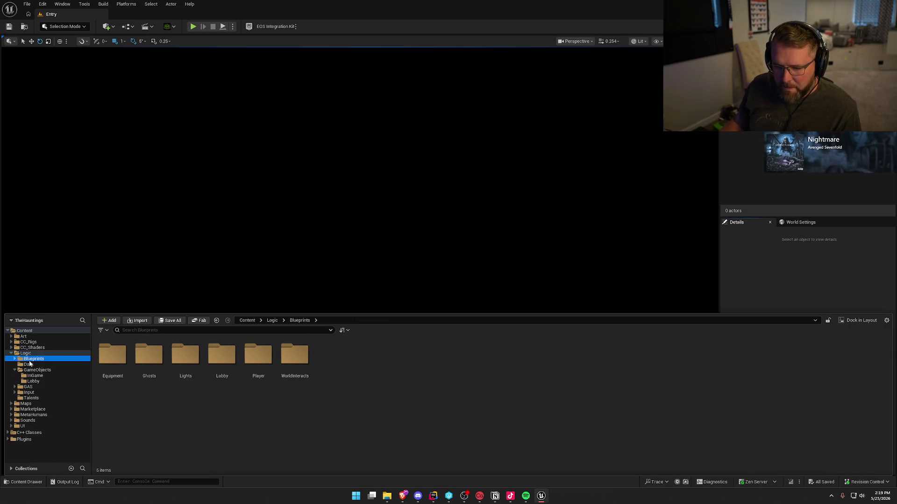
{"action": "left_click", "coordinate": [15, 370]}
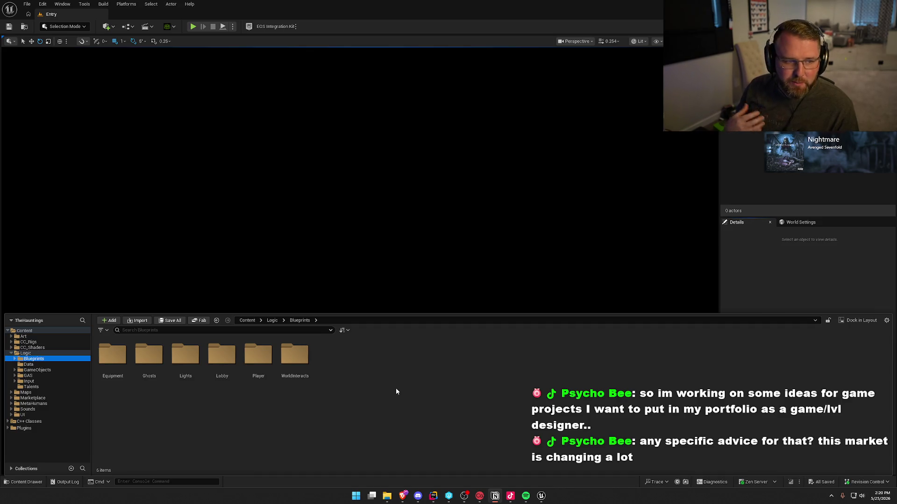
Step: Return from the web browser to the Unreal editor and close the Content Drawer
{"action": "key", "text": "alt+Tab"}
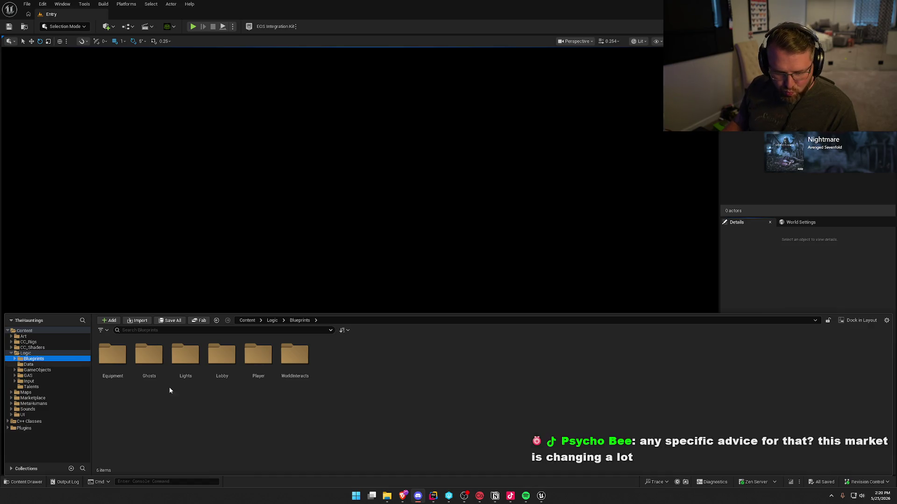
{"action": "left_click", "coordinate": [478, 407]}
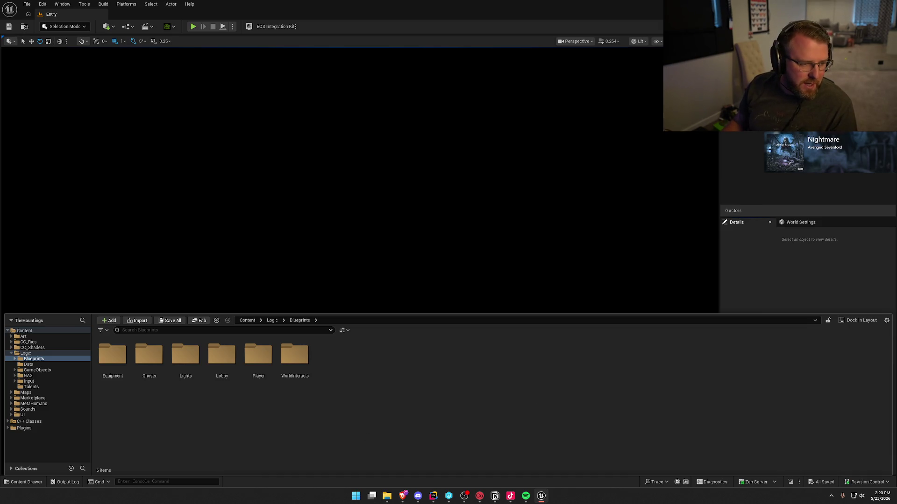
{"action": "key", "text": "ctrl+space"}
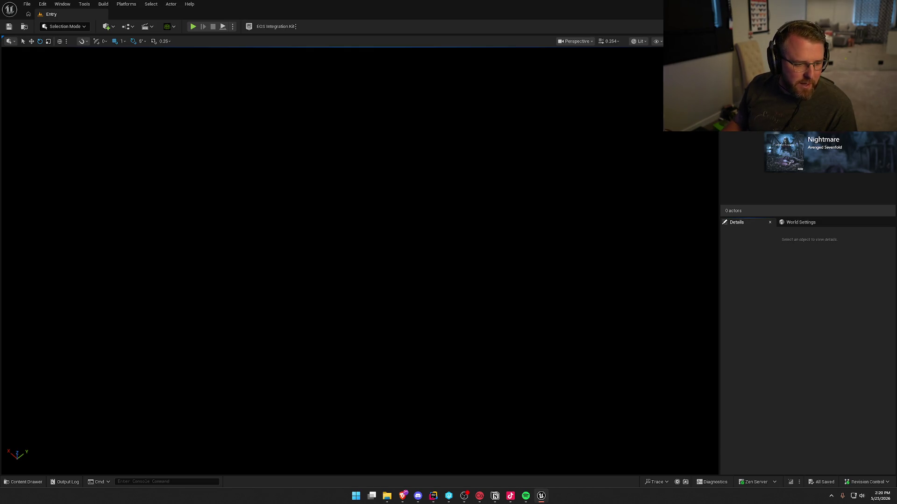
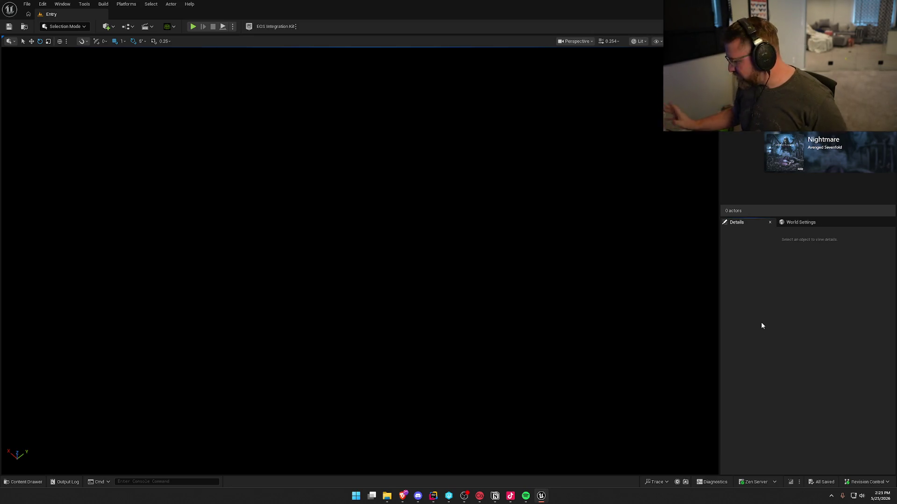
Step: Delete bp_TestInteract from WorldInteracts, then browse into the Lights folder
{"action": "left_click", "coordinate": [23, 482]}
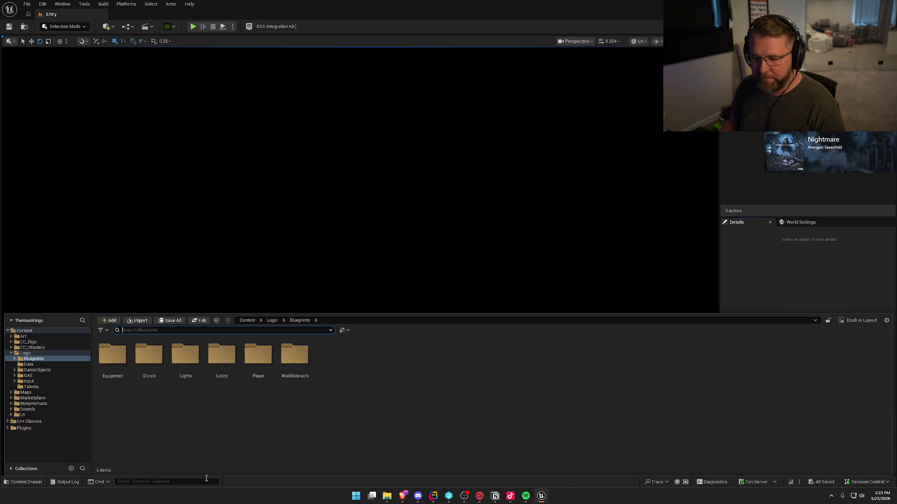
{"action": "double_click", "coordinate": [296, 354]}
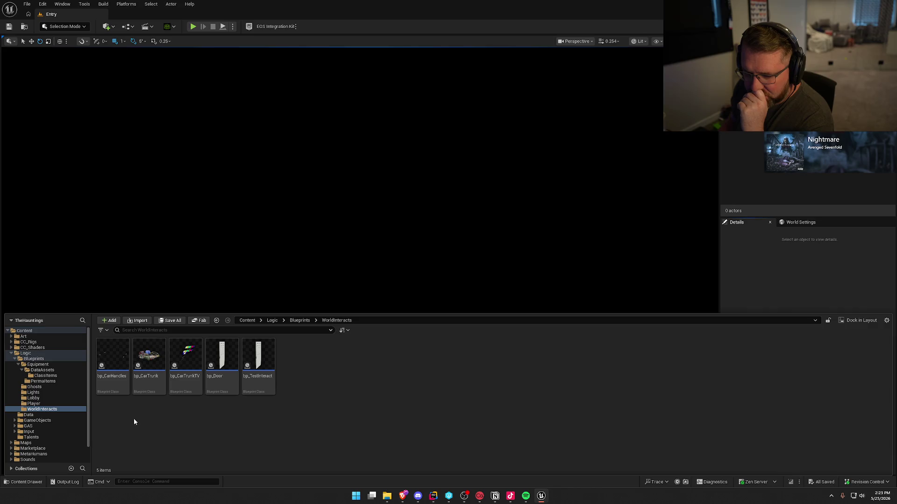
{"action": "left_click", "coordinate": [262, 391]}
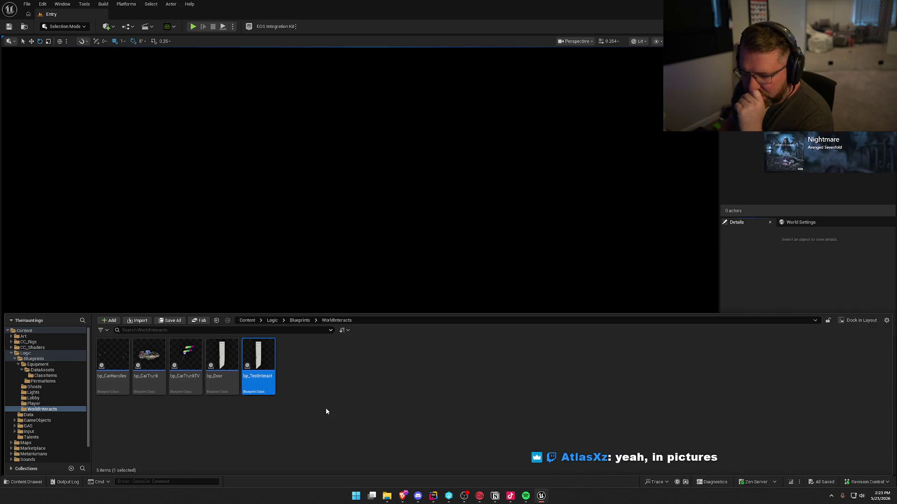
{"action": "key", "text": "Delete"}
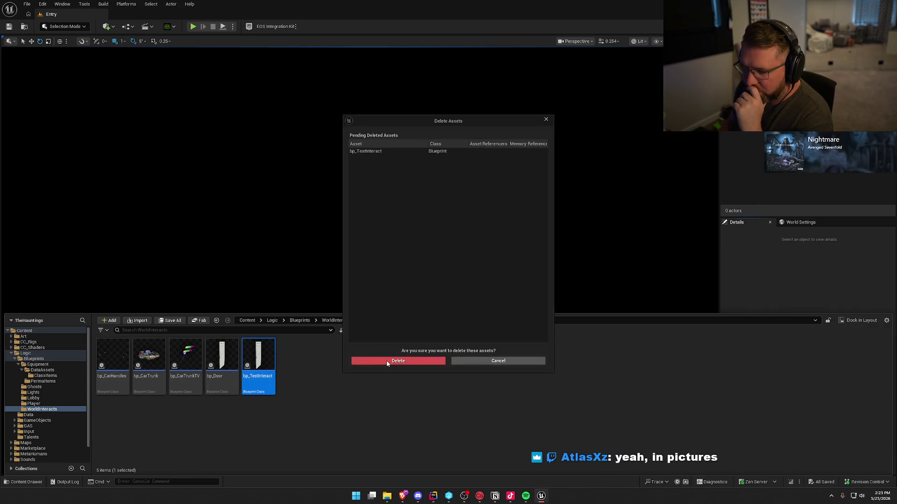
{"action": "left_click", "coordinate": [388, 361]}
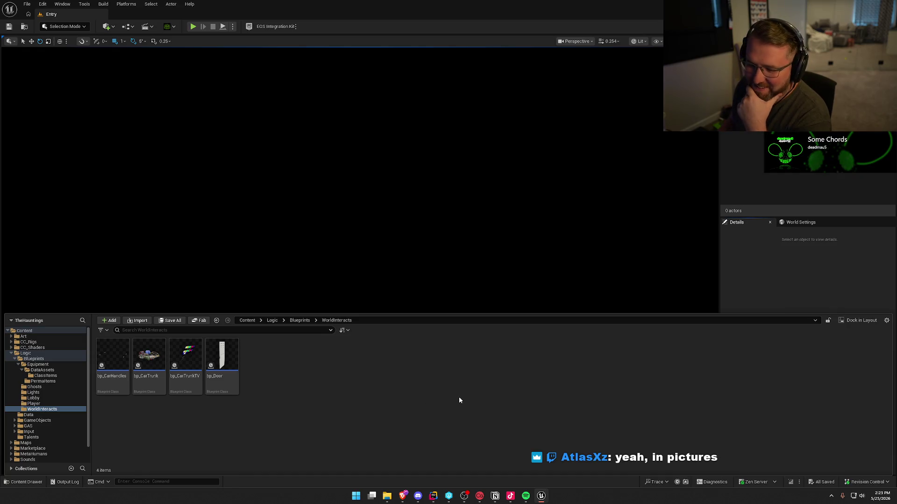
{"action": "left_click", "coordinate": [40, 392]}
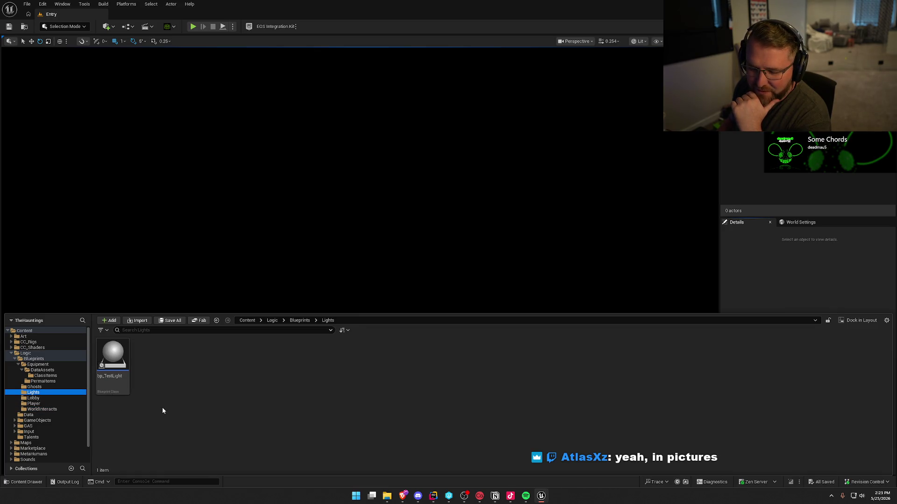
Step: Create a new folder named Curves inside the Data folder
{"action": "left_click", "coordinate": [38, 398]}
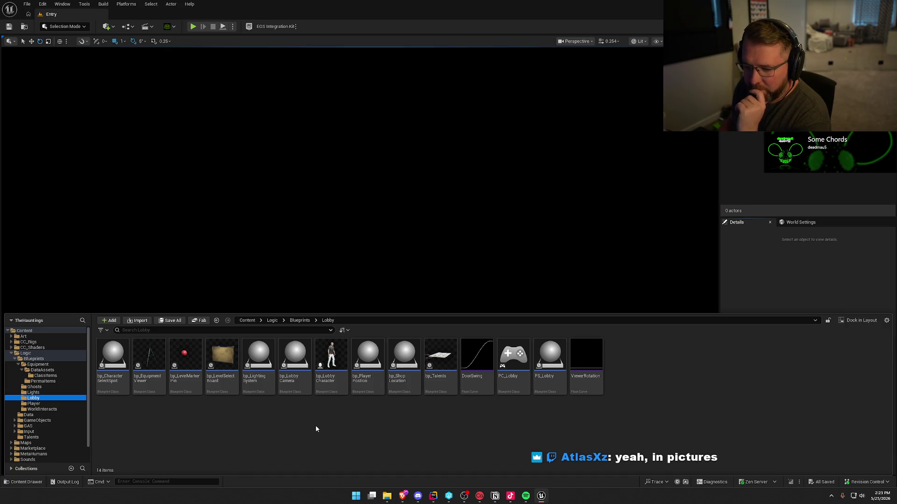
{"action": "left_click", "coordinate": [474, 374]}
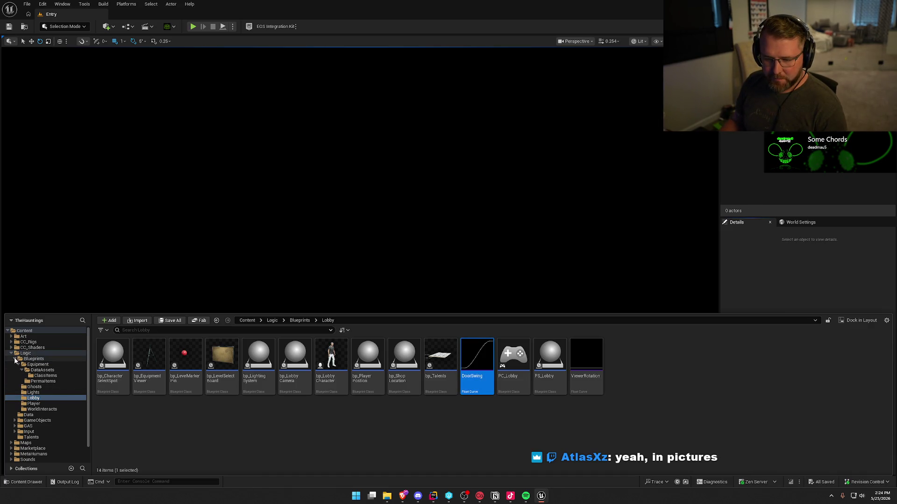
{"action": "double_click", "coordinate": [40, 359]}
{"action": "left_click", "coordinate": [42, 364]}
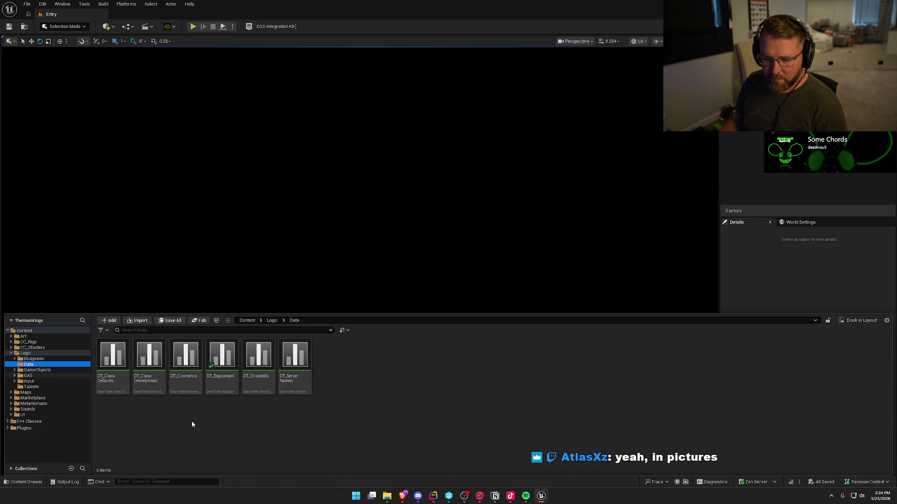
{"action": "right_click", "coordinate": [188, 416]}
{"action": "left_click", "coordinate": [209, 173]}
{"action": "type", "text": "Curves"}
{"action": "key", "text": "Return"}
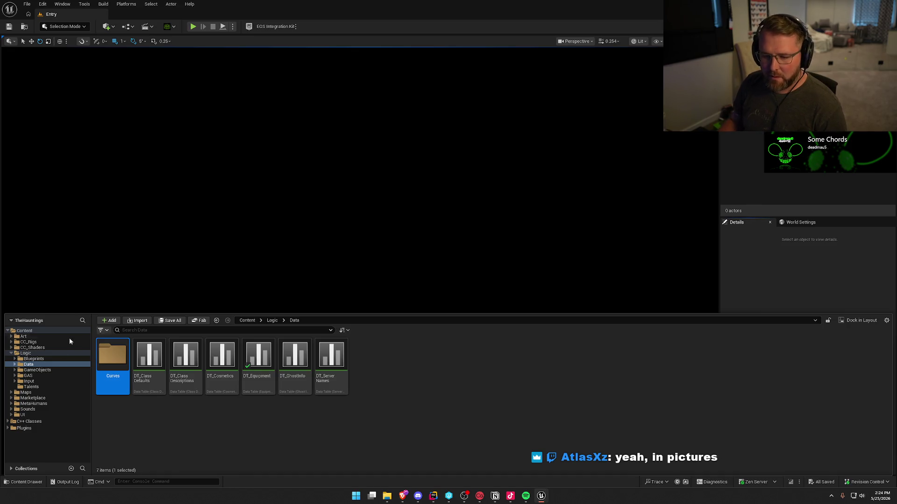
Step: Move the DoorSwing and ViewerRotation curves from Lobby into Data/Curves and check them out
{"action": "left_click", "coordinate": [37, 358]}
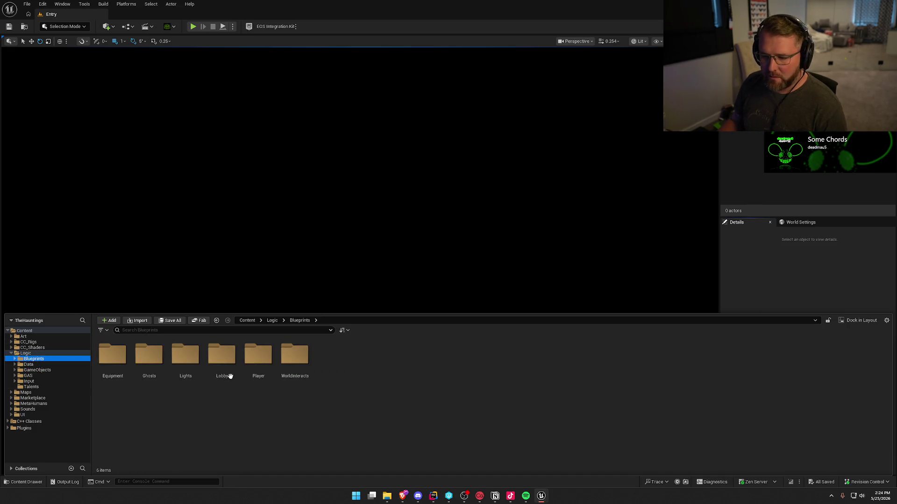
{"action": "double_click", "coordinate": [223, 368]}
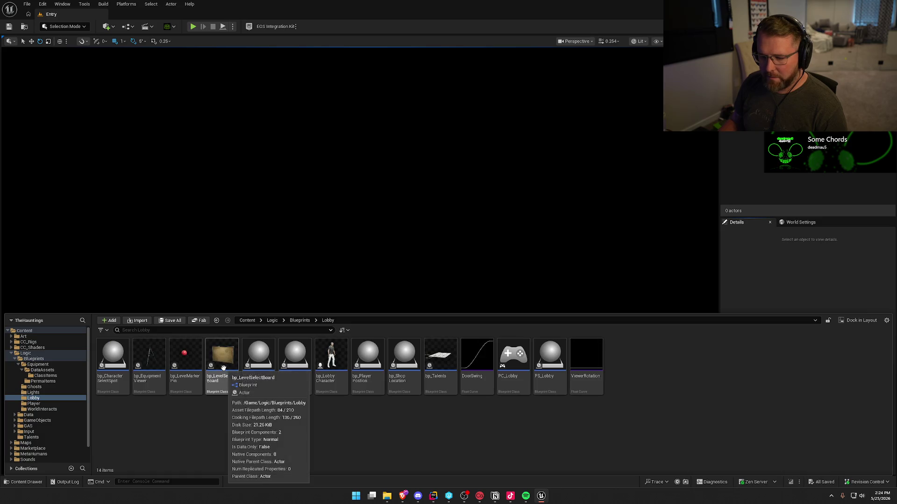
{"action": "left_click", "coordinate": [480, 358]}
{"action": "left_click", "coordinate": [601, 361], "text": "ctrl"}
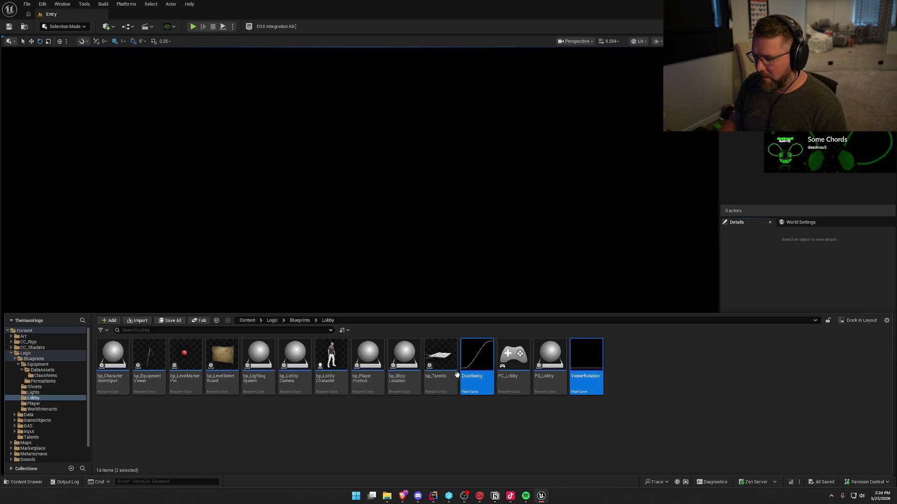
{"action": "mouse_move", "coordinate": [477, 357]}
{"action": "left_mouse_down"}
{"action": "mouse_move", "coordinate": [249, 424]}
{"action": "mouse_move", "coordinate": [102, 418]}
{"action": "mouse_move", "coordinate": [479, 366]}
{"action": "mouse_move", "coordinate": [108, 432]}
{"action": "mouse_move", "coordinate": [33, 423]}
{"action": "left_mouse_up"}
{"action": "left_click", "coordinate": [14, 415]}
{"action": "left_click", "coordinate": [52, 436]}
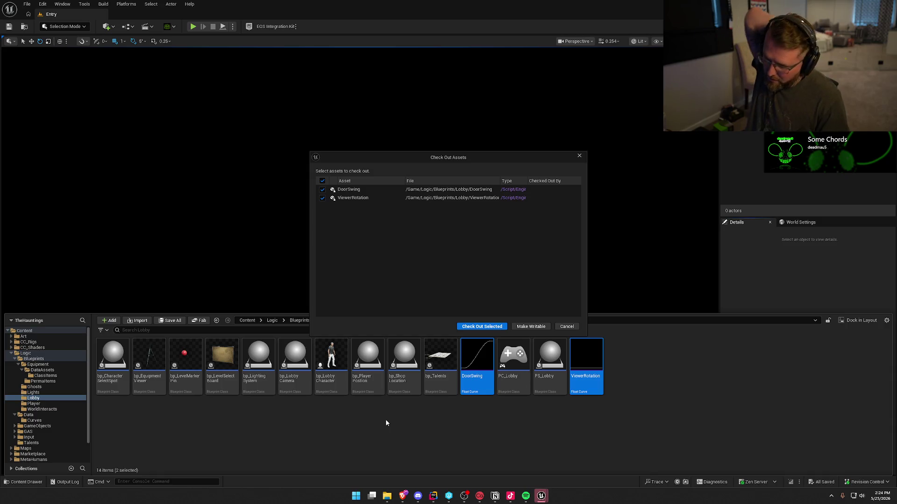
{"action": "left_click", "coordinate": [476, 327]}
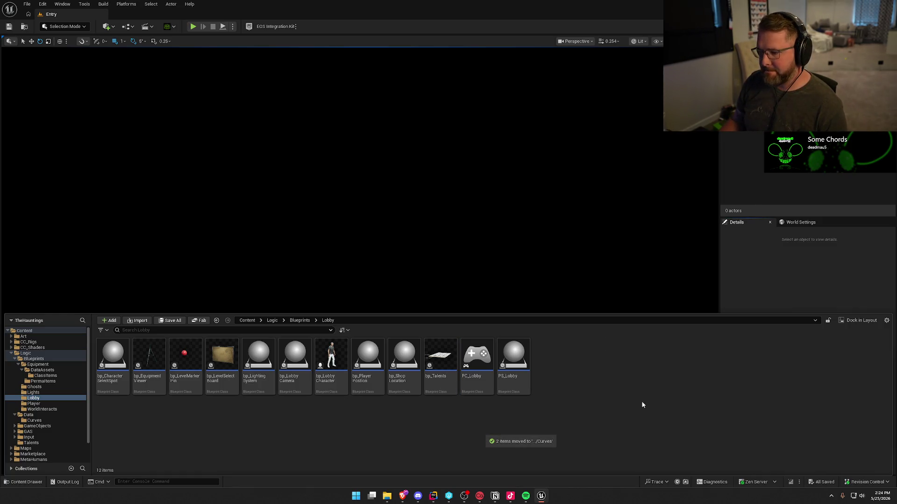
{"action": "left_click", "coordinate": [26, 355]}
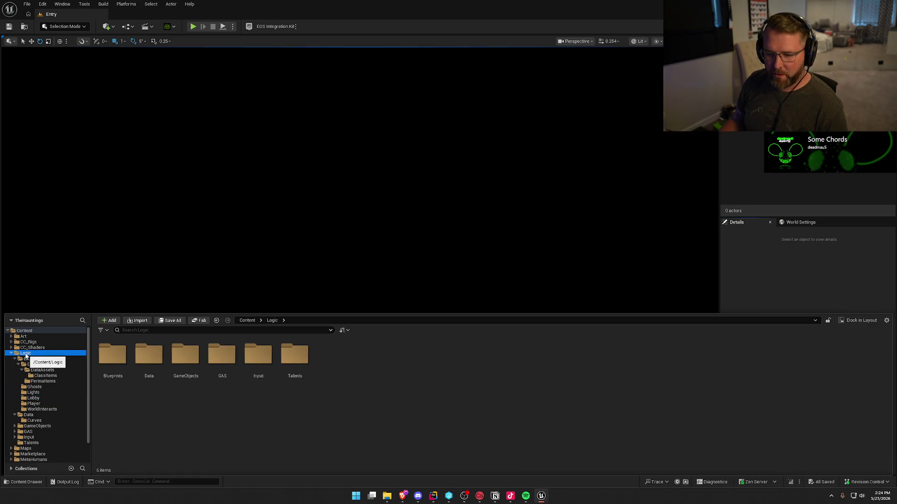
Step: Reopen the Content Drawer and list Maps: Entry, LobbyMenu, TestWorld, TransitionMap and LevelData assets
{"action": "left_click", "coordinate": [756, 300]}
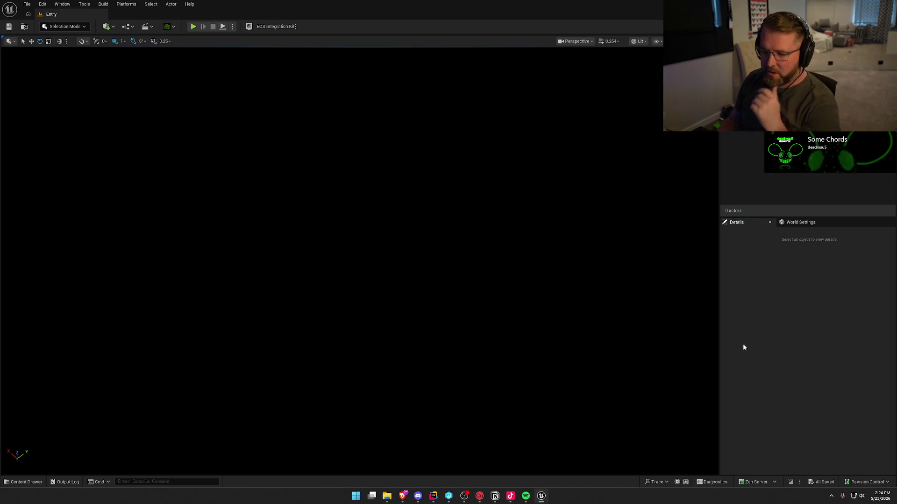
{"action": "left_click", "coordinate": [23, 482]}
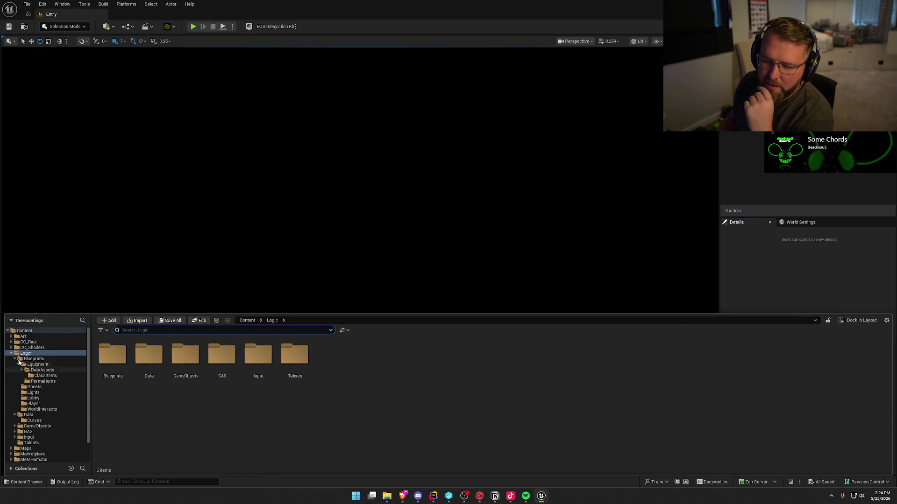
{"action": "left_click", "coordinate": [12, 355]}
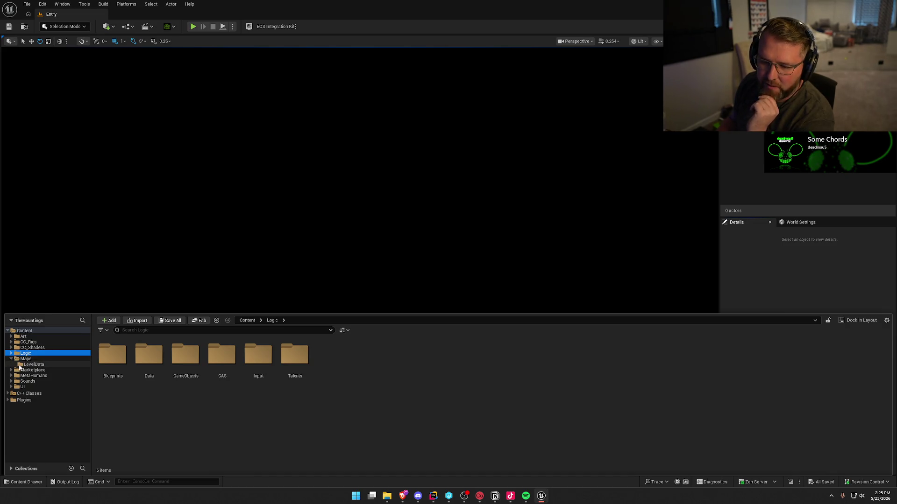
{"action": "left_click", "coordinate": [20, 366]}
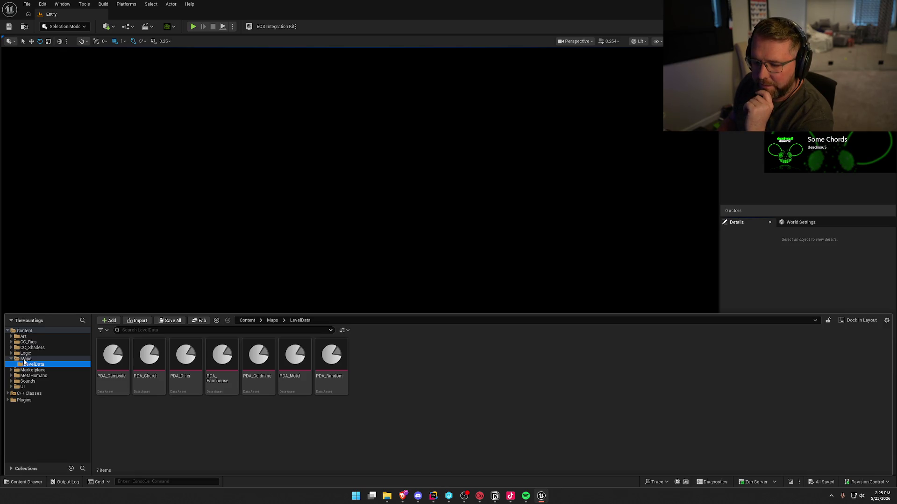
{"action": "left_click", "coordinate": [24, 359]}
{"action": "left_click", "coordinate": [25, 364]}
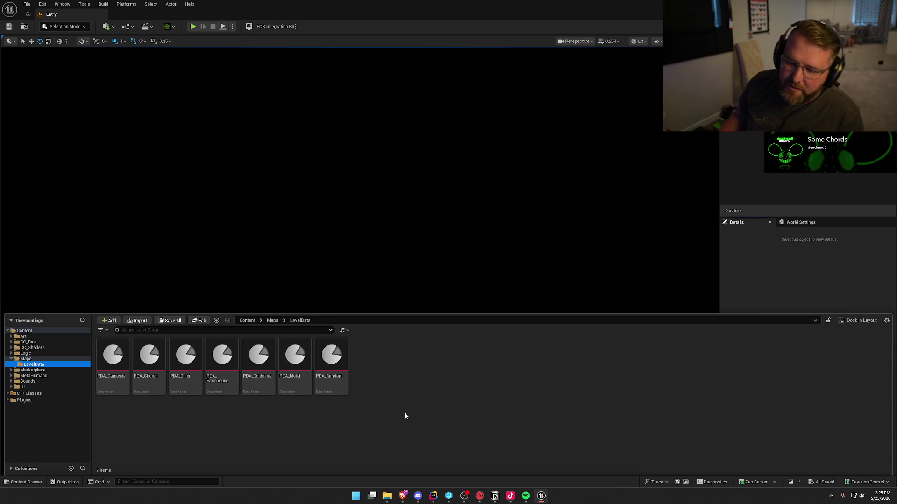
{"action": "left_click", "coordinate": [11, 359]}
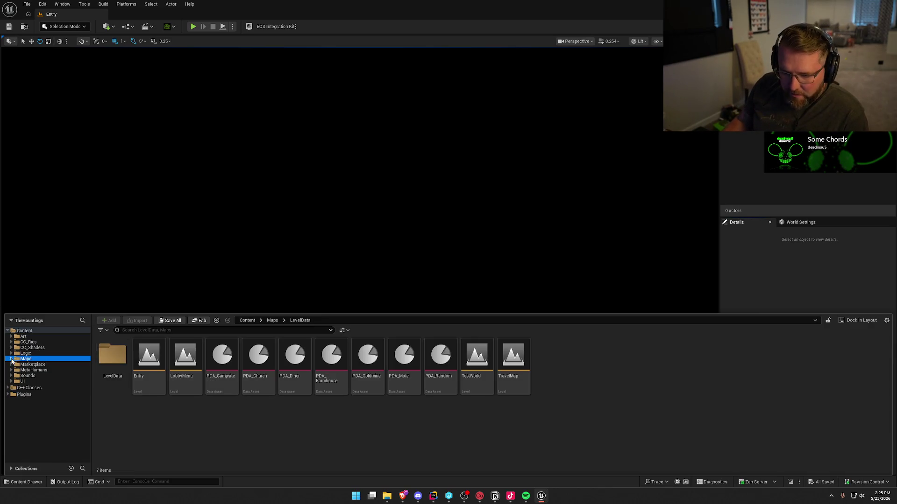
Step: Browse Marketplace, MetaHumans, Sounds, CC_Rigs and Art folders, ending on the Logic folder
{"action": "left_click", "coordinate": [28, 365]}
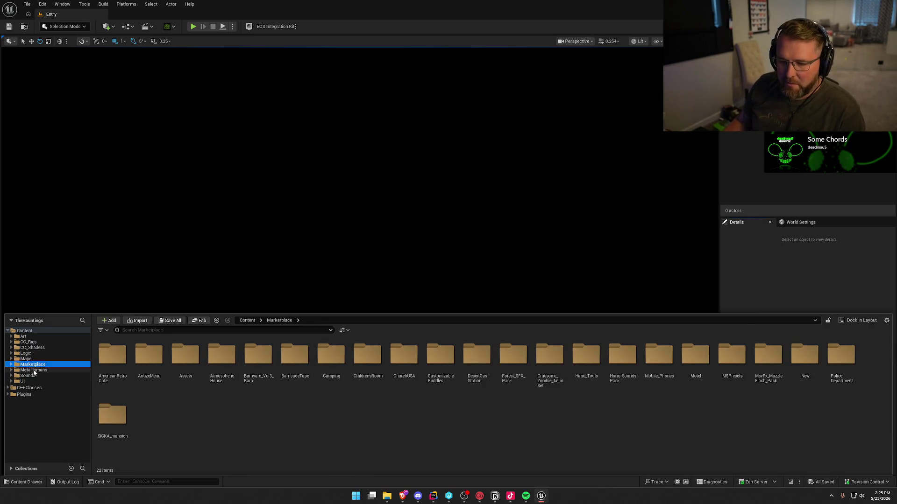
{"action": "left_click", "coordinate": [32, 370]}
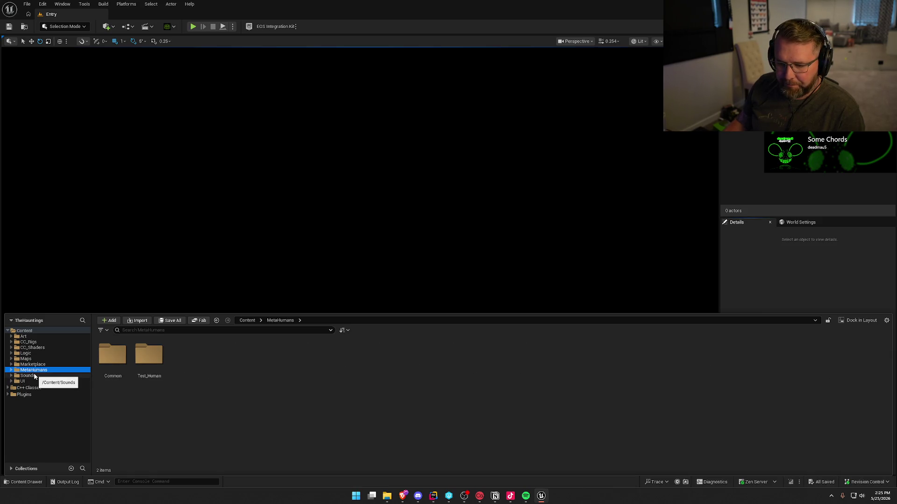
{"action": "left_click", "coordinate": [34, 376]}
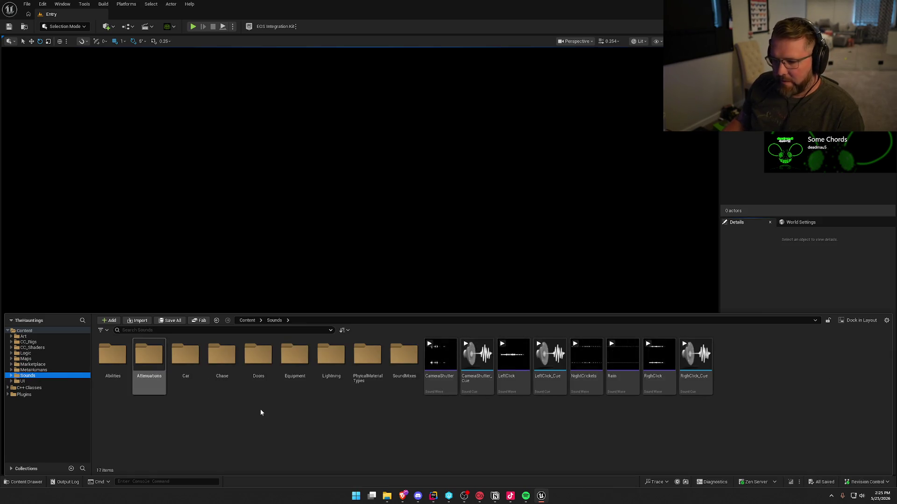
{"action": "left_click", "coordinate": [28, 342]}
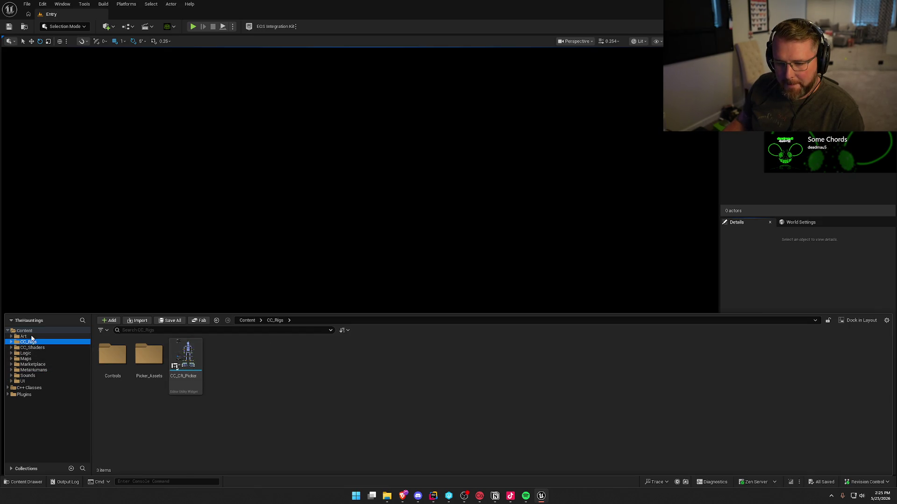
{"action": "left_click", "coordinate": [31, 336]}
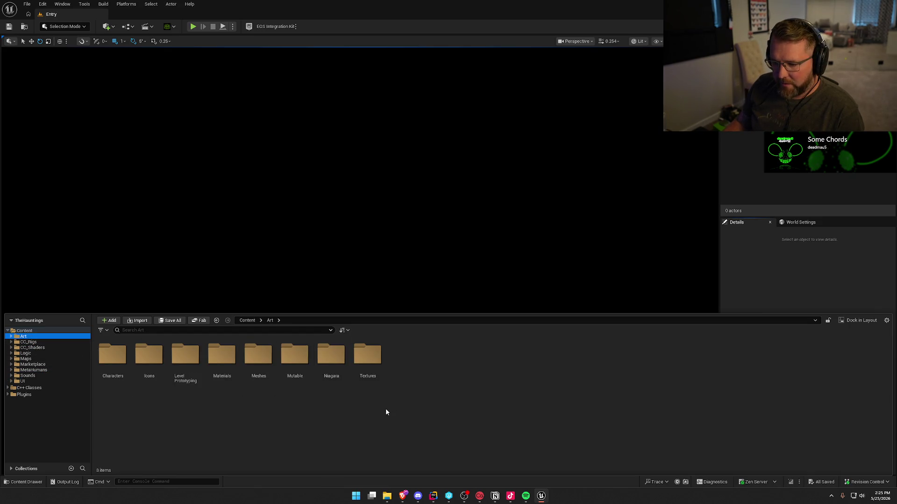
{"action": "left_click", "coordinate": [28, 353]}
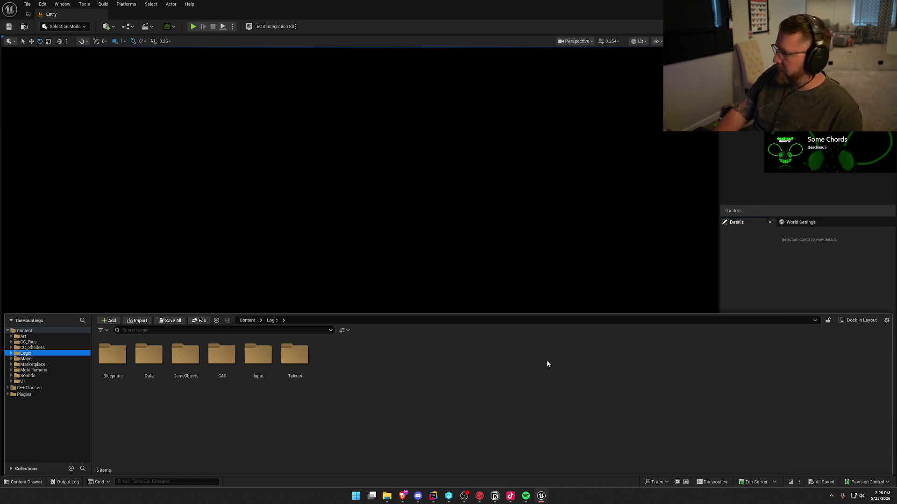
Step: Try deleting all four Hauntings3D materials in UI, cancelling because some are still referenced
{"action": "left_click", "coordinate": [609, 410]}
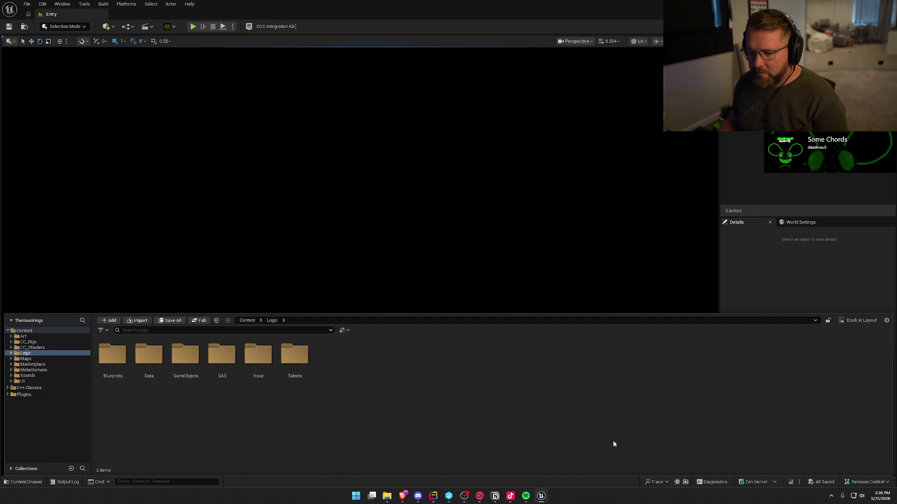
{"action": "left_click", "coordinate": [28, 381]}
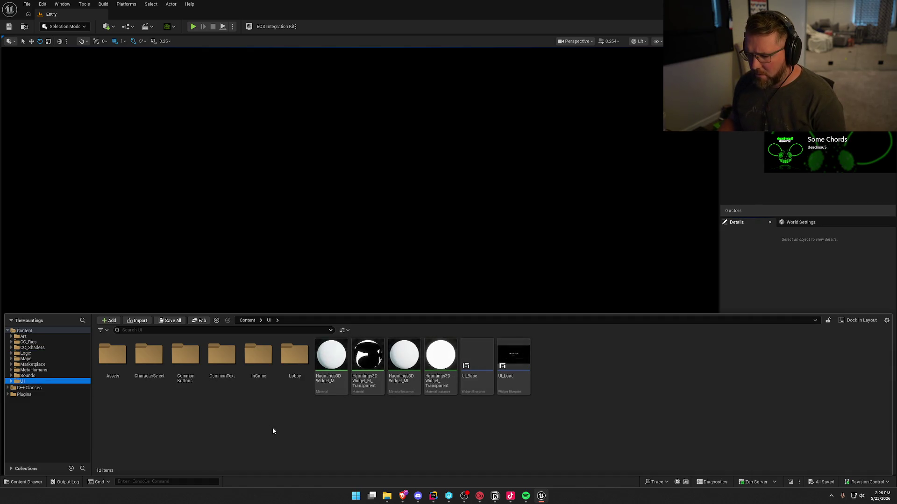
{"action": "mouse_move", "coordinate": [327, 427]}
{"action": "left_mouse_down"}
{"action": "mouse_move", "coordinate": [355, 392]}
{"action": "mouse_move", "coordinate": [456, 390]}
{"action": "left_mouse_up"}
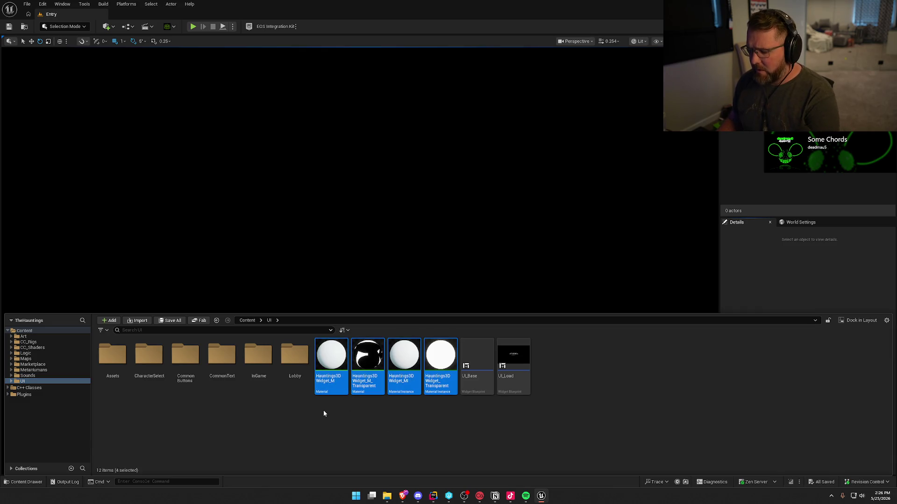
{"action": "key", "text": "Delete"}
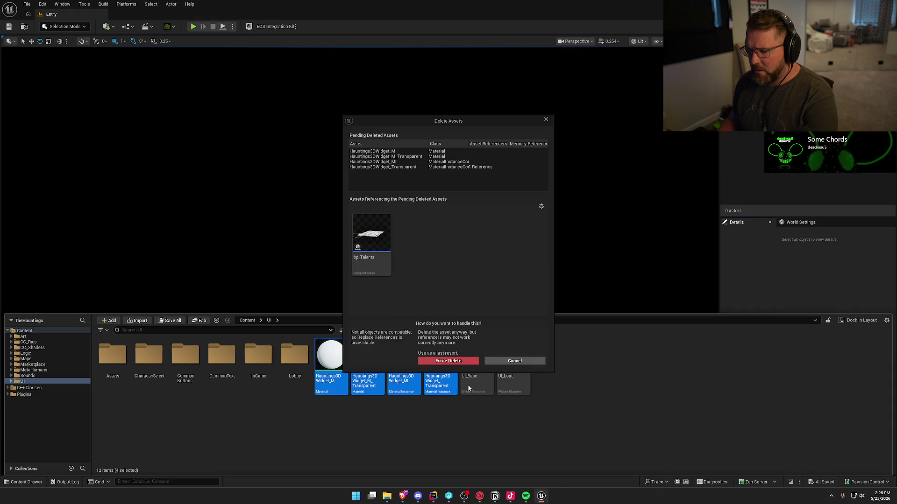
{"action": "left_click", "coordinate": [514, 361]}
Step: Delete the unreferenced Hauntings3DWidget_M material and Hauntings3DWidget_MI instance
{"action": "left_click", "coordinate": [330, 369]}
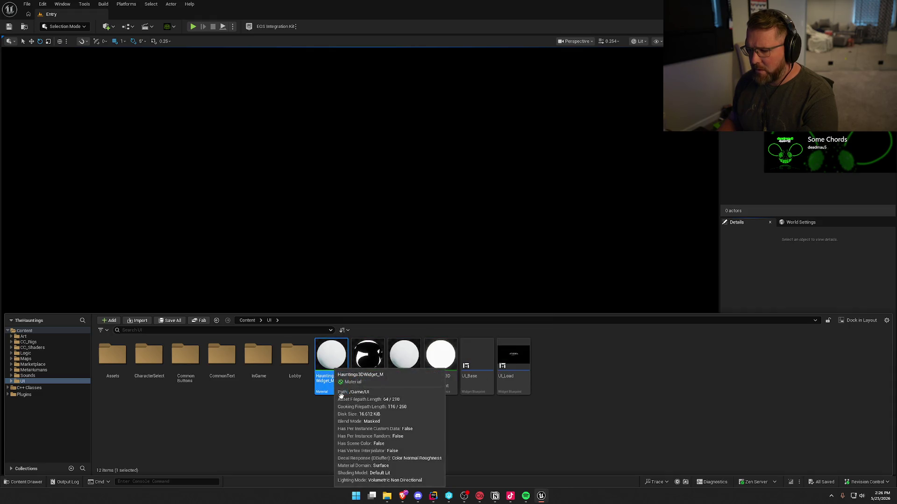
{"action": "key", "text": "Delete"}
{"action": "left_click", "coordinate": [372, 243]}
{"action": "key", "text": "Delete"}
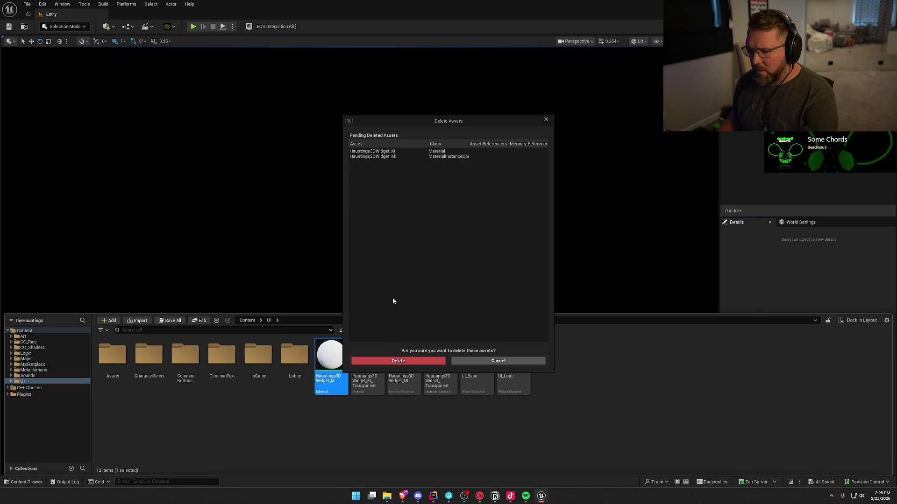
{"action": "left_click", "coordinate": [408, 360]}
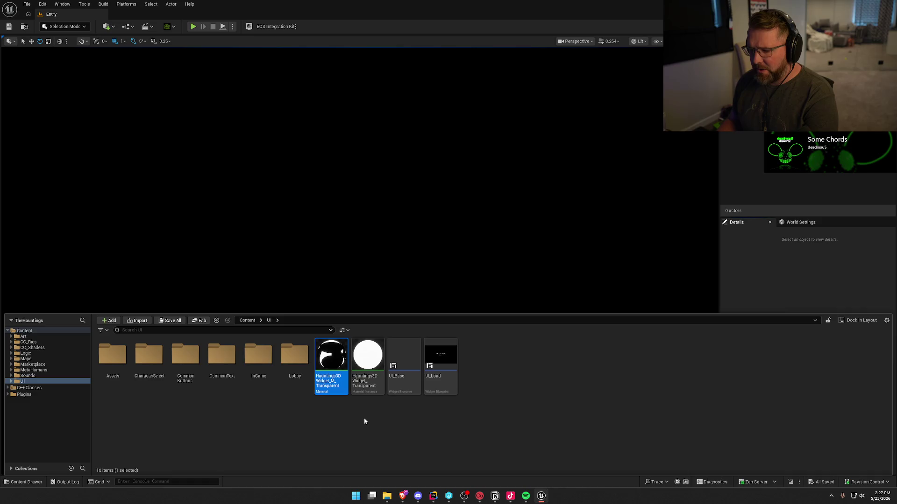
Step: Attempt deleting the transparent Hauntings3DWidget material and instance, cancelling since bp_Talents references them
{"action": "key", "text": "Delete"}
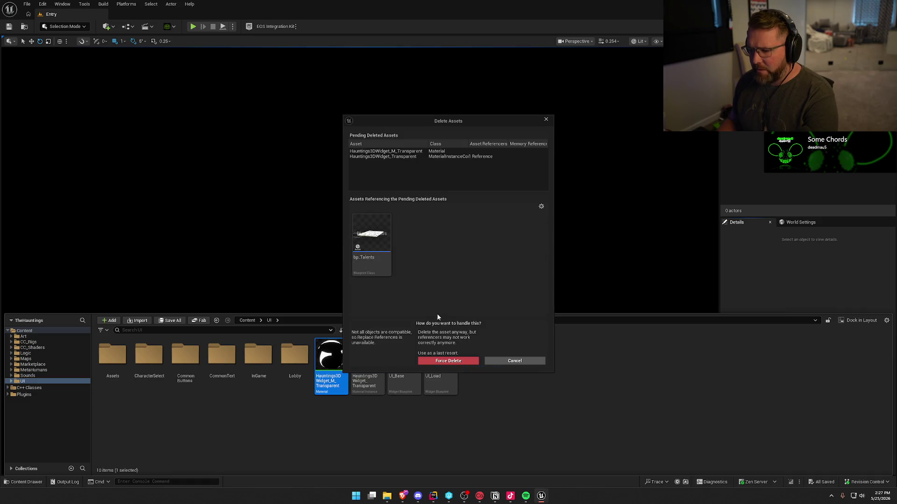
{"action": "left_click", "coordinate": [514, 361]}
{"action": "left_click", "coordinate": [452, 429]}
{"action": "left_click", "coordinate": [369, 387]}
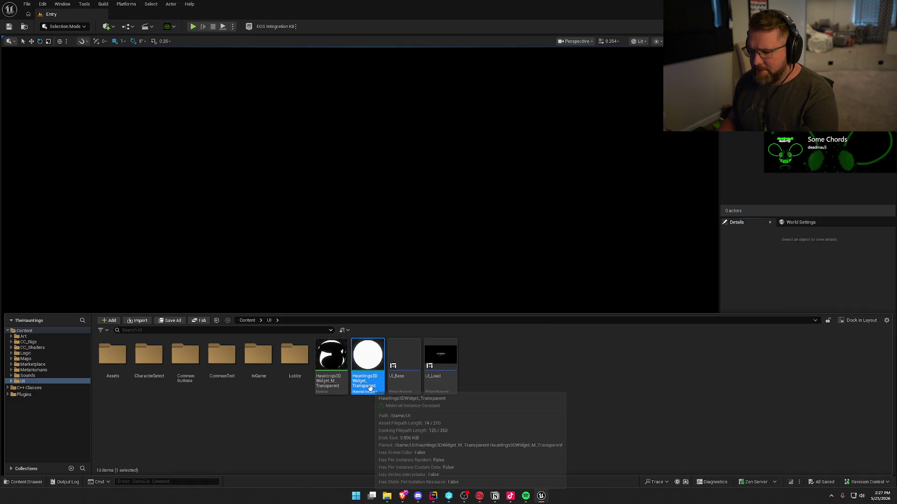
{"action": "key", "text": "Delete"}
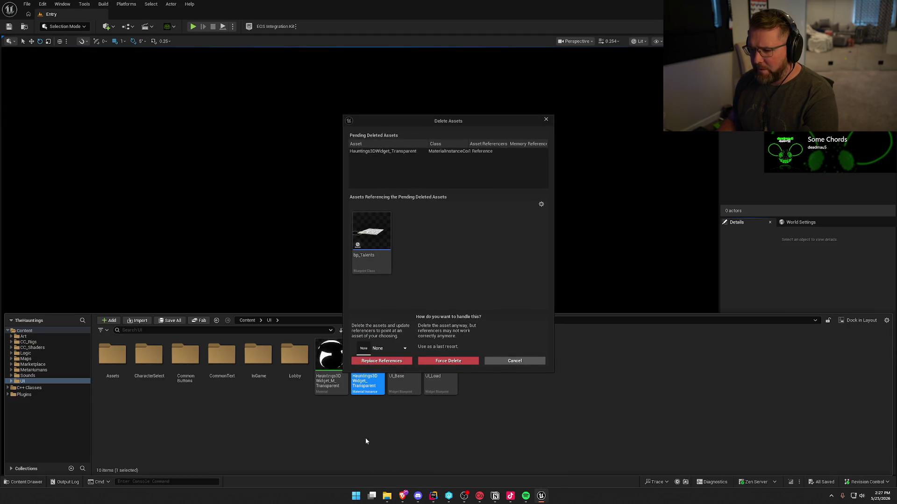
{"action": "left_click", "coordinate": [515, 361]}
{"action": "left_click", "coordinate": [388, 433]}
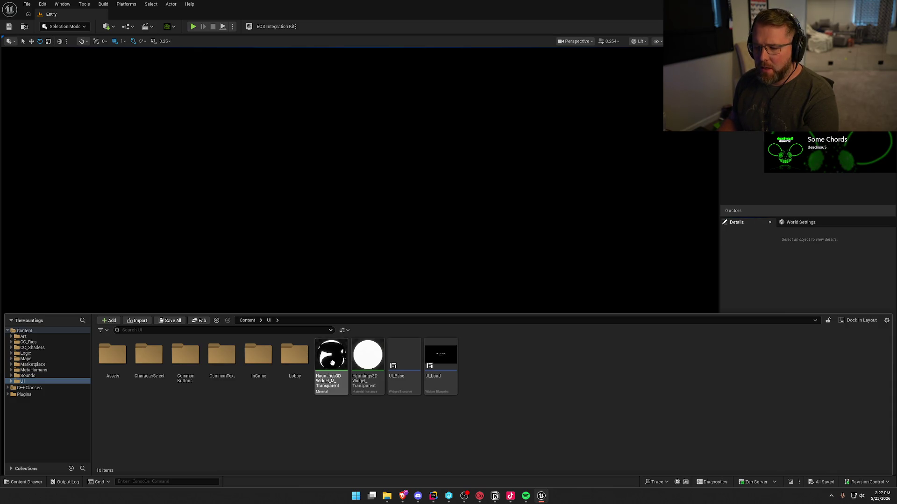
Step: Look over the UI subfolders and open the InGame folder
{"action": "key", "text": "Left"}
{"action": "key", "text": "Left"}
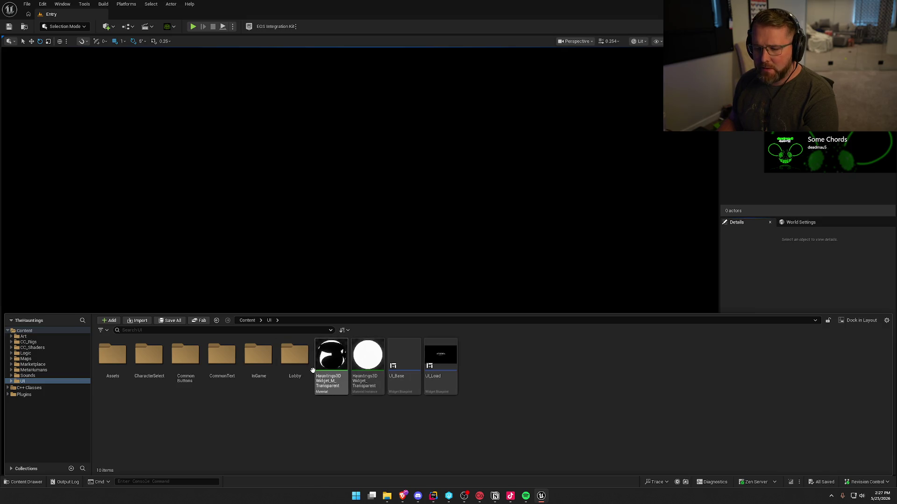
{"action": "left_click", "coordinate": [258, 365]}
{"action": "left_click", "coordinate": [237, 369]}
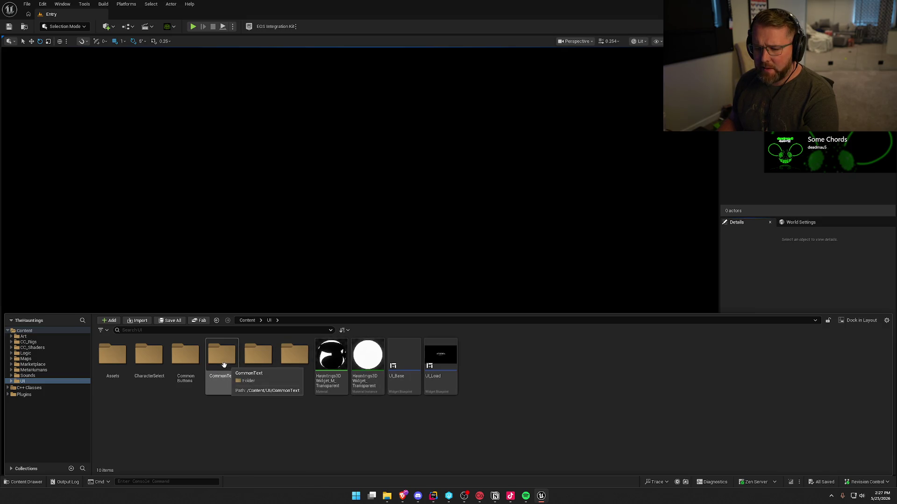
{"action": "left_click", "coordinate": [186, 359]}
{"action": "left_click", "coordinate": [142, 360]}
{"action": "left_click", "coordinate": [113, 360]}
{"action": "left_click", "coordinate": [229, 369]}
{"action": "left_click", "coordinate": [259, 365]}
{"action": "double_click", "coordinate": [262, 365]}
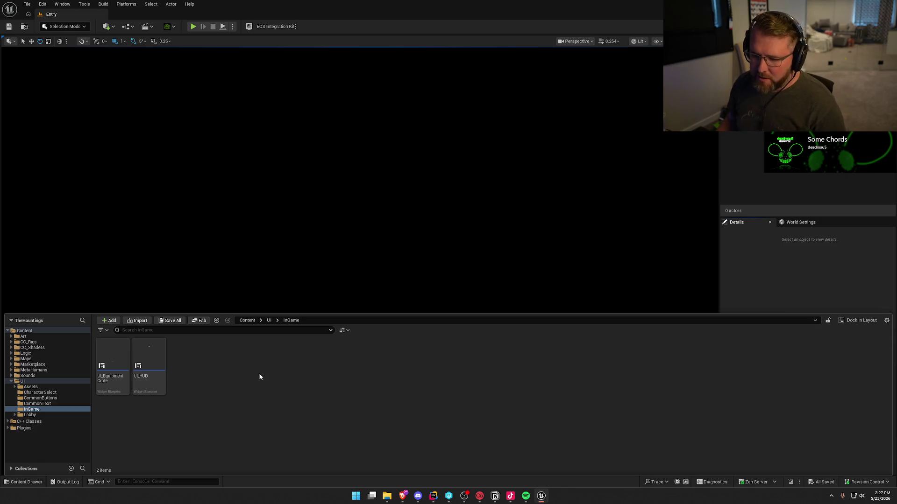
Step: Bring up the InGame add-asset menu and dismiss it without creating anything
{"action": "right_click", "coordinate": [195, 383]}
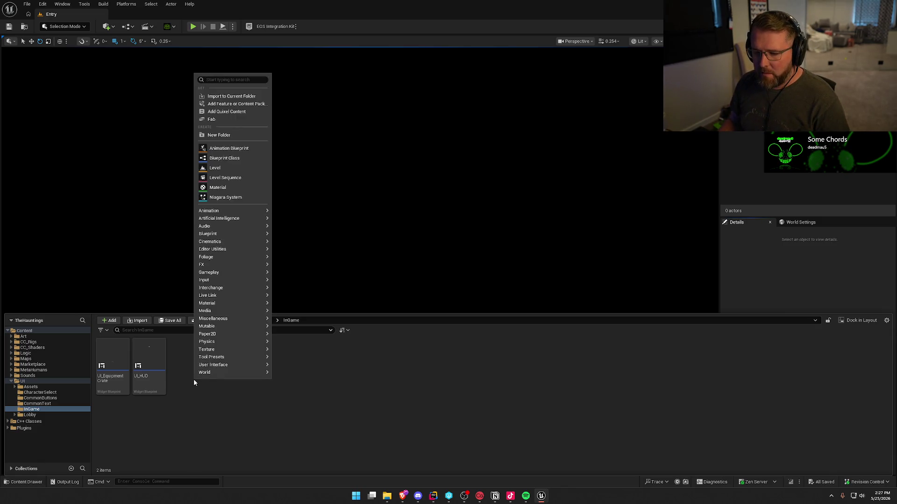
{"action": "mouse_move", "coordinate": [245, 308]}
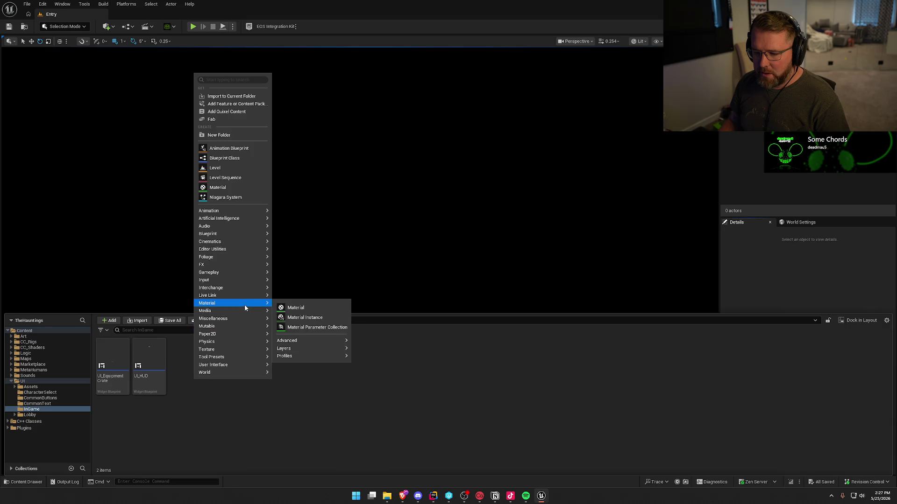
{"action": "left_click", "coordinate": [240, 414]}
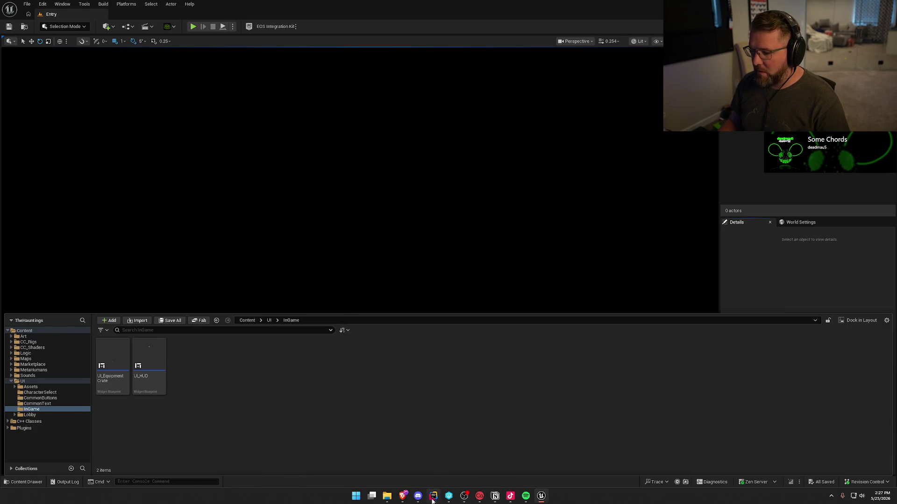
{"action": "left_click", "coordinate": [434, 496]}
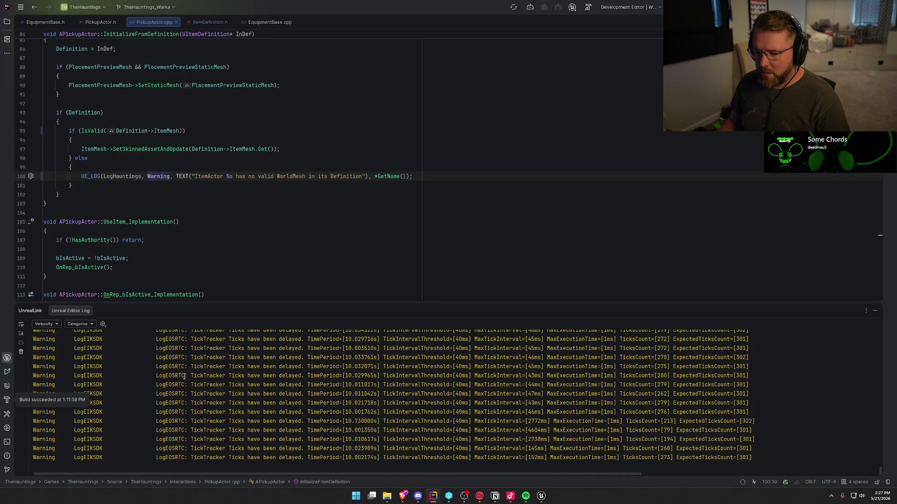
Step: Check the ViewerRotation source-control error, close the log and all code tabs, and expand Source > UI
{"action": "scroll", "coordinate": [229, 383], "scroll_direction": "up", "scroll_amount": 3}
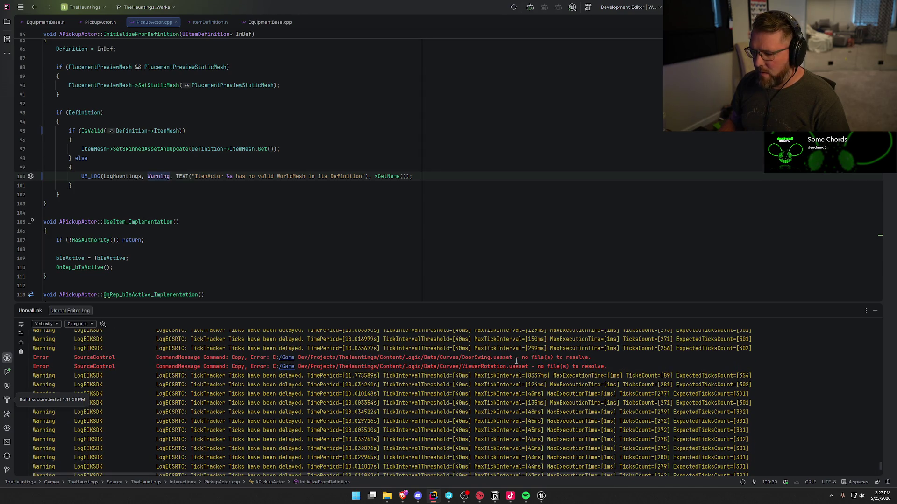
{"action": "left_click", "coordinate": [607, 367]}
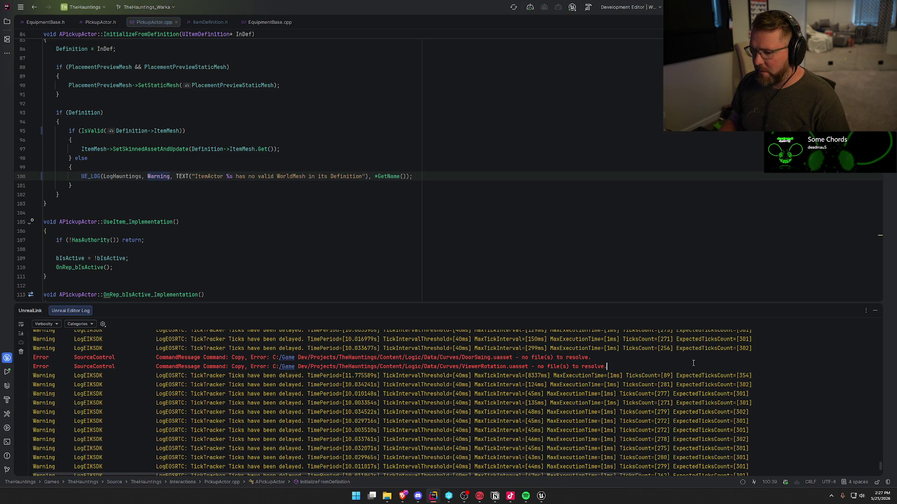
{"action": "key", "text": "shift+Escape"}
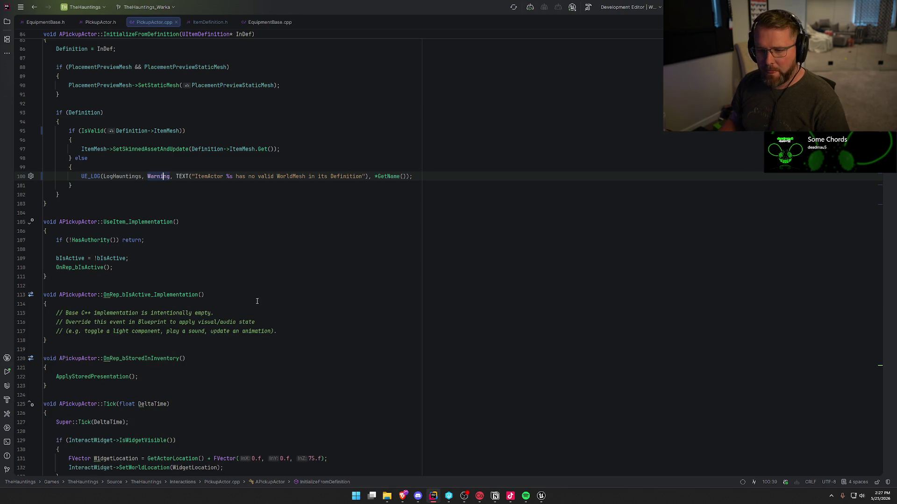
{"action": "left_click", "coordinate": [42, 22]}
{"action": "key", "text": "ctrl+shift+F4"}
{"action": "key", "text": "alt+1"}
{"action": "left_click", "coordinate": [55, 211]}
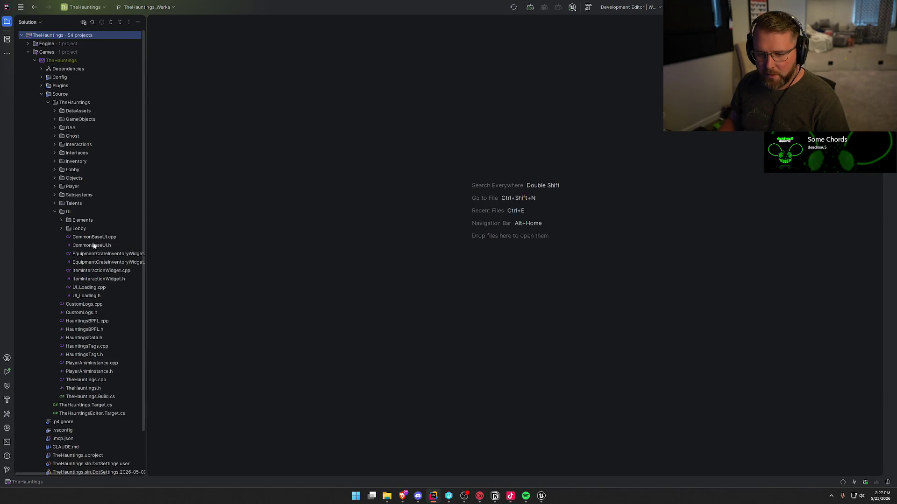
Step: Open ItemInteractionWidget.h and ItemInteractionWidget.cpp, hiding the file tree for more code space
{"action": "left_click", "coordinate": [99, 280]}
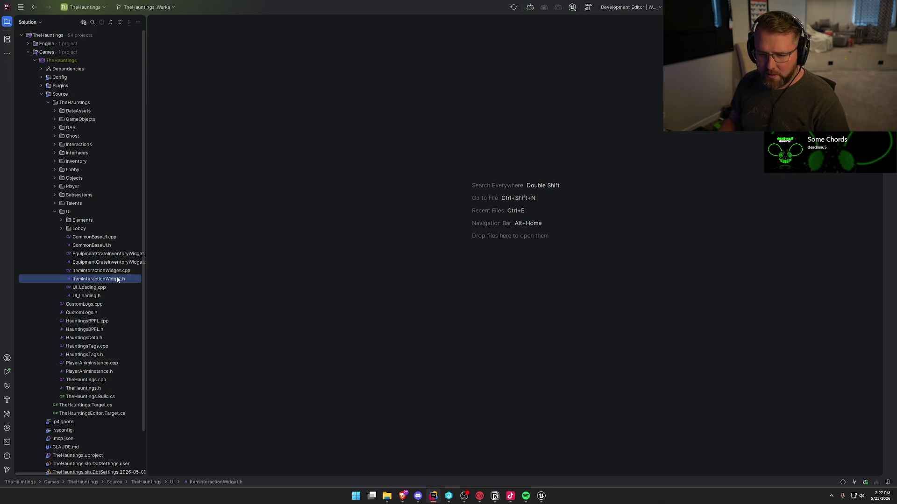
{"action": "left_click", "coordinate": [61, 220]}
{"action": "left_click", "coordinate": [61, 219]}
{"action": "double_click", "coordinate": [108, 280]}
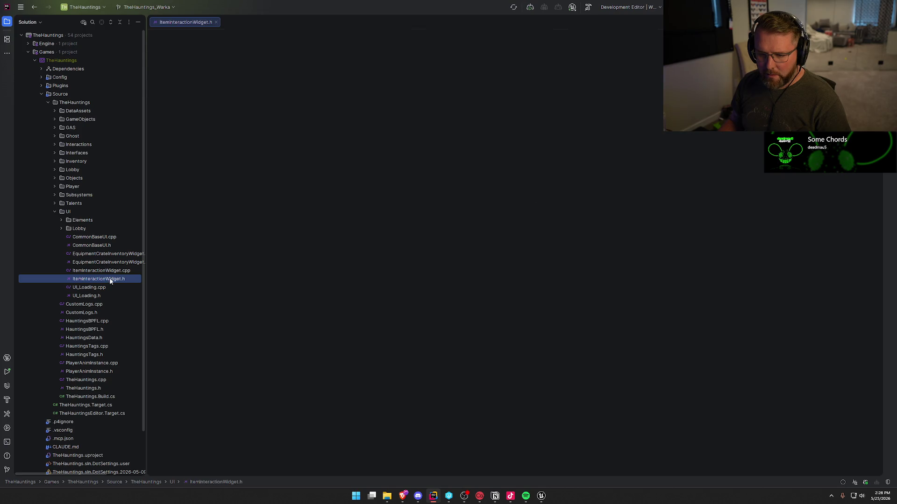
{"action": "double_click", "coordinate": [101, 271]}
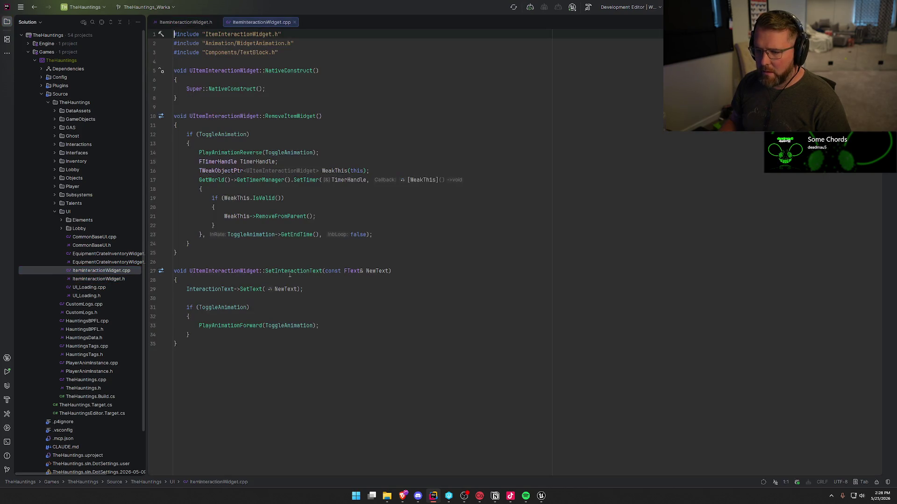
{"action": "key", "text": "alt+1"}
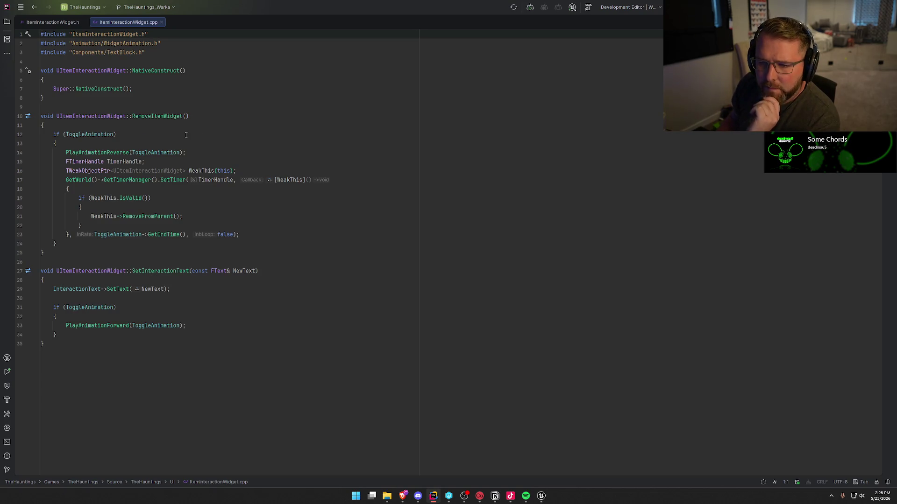
Step: Read through RemoveItemWidget's reverse-animation and removal logic and SetInteractionText, then view the header
{"action": "left_click", "coordinate": [201, 118]}
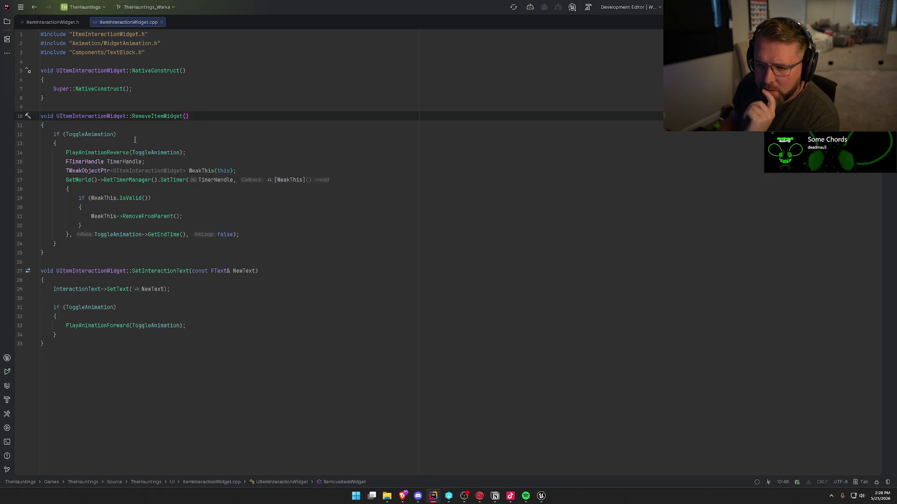
{"action": "left_click", "coordinate": [117, 134]}
{"action": "left_click", "coordinate": [220, 153]}
{"action": "left_click", "coordinate": [262, 171]}
{"action": "left_click", "coordinate": [295, 198]}
{"action": "left_click", "coordinate": [287, 217]}
{"action": "left_click", "coordinate": [280, 234]}
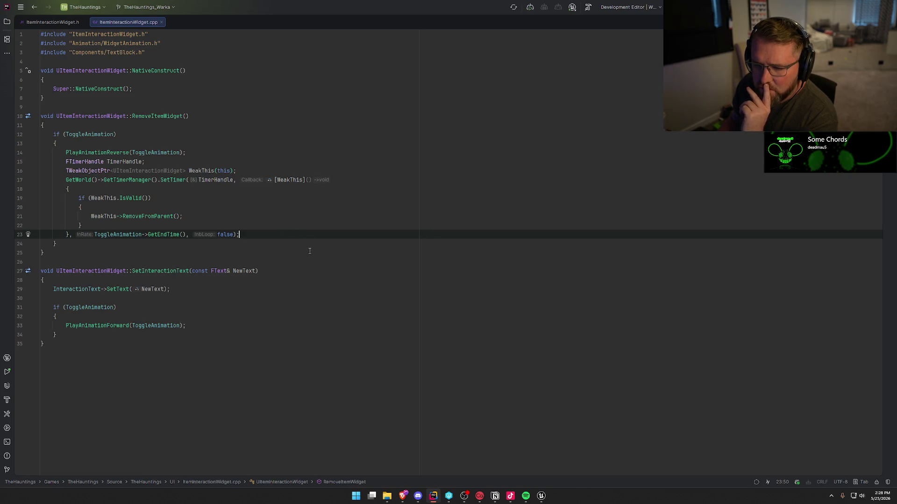
{"action": "left_click", "coordinate": [306, 273]}
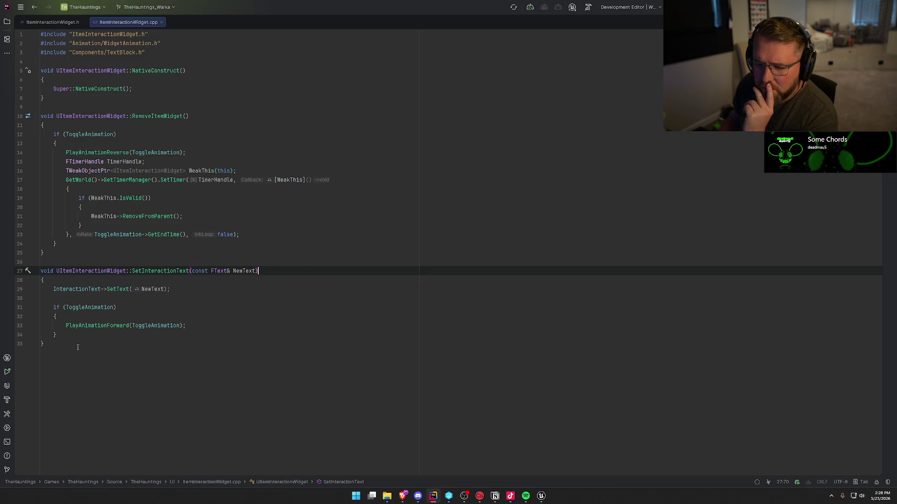
{"action": "left_click", "coordinate": [46, 23]}
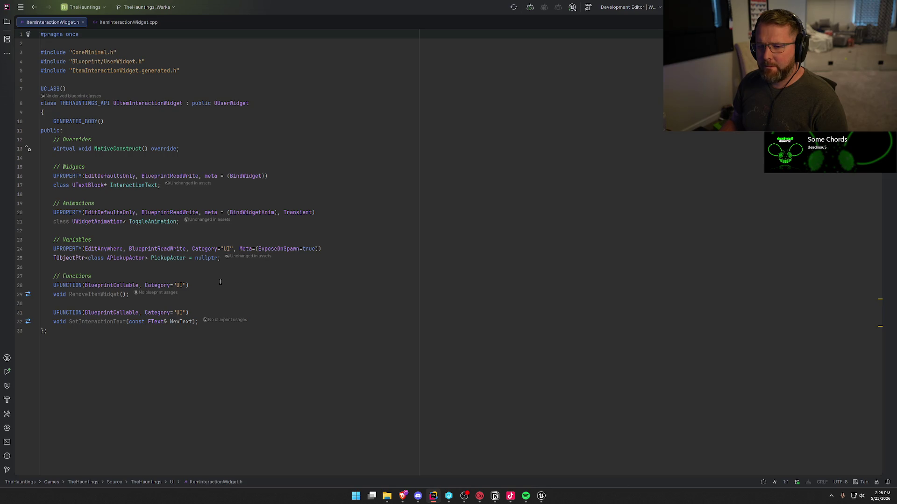
Step: Switch back to ItemInteractionWidget.cpp to review SetInteractionText and RemoveItemWidget
{"action": "left_click", "coordinate": [124, 22]}
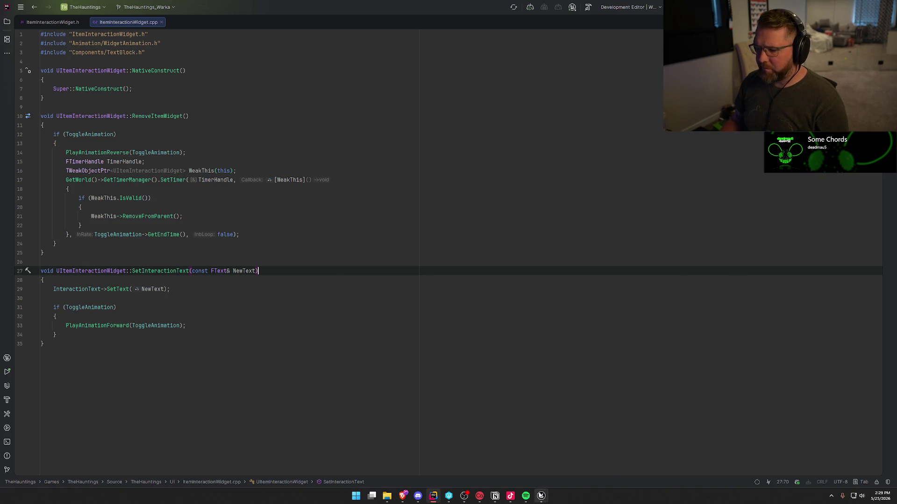
Step: Add a Widget Blueprint with parent ItemInteractionWidget, name it UI_ItemInteraction, and open it
{"action": "left_click", "coordinate": [541, 496]}
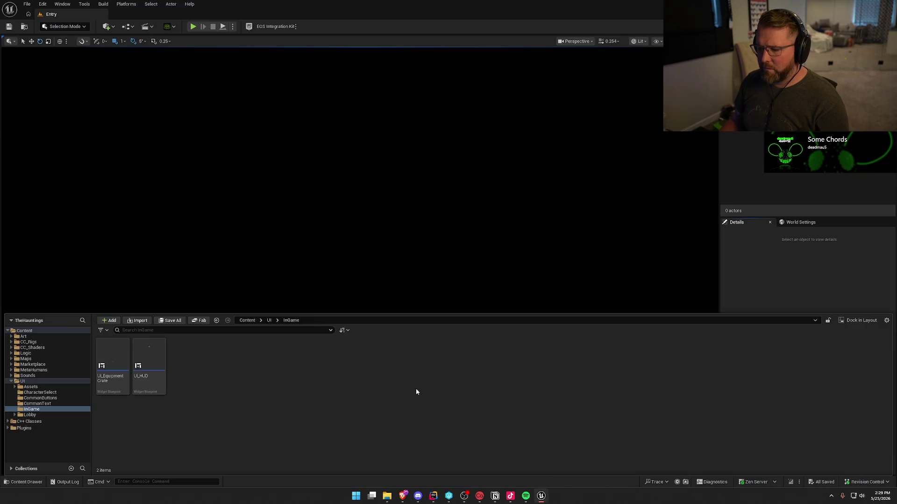
{"action": "right_click", "coordinate": [215, 373]}
{"action": "mouse_move", "coordinate": [255, 359]}
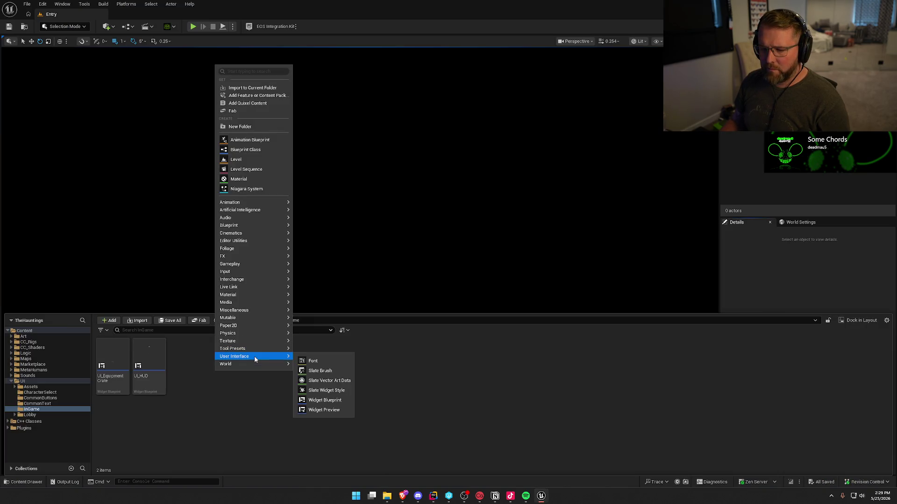
{"action": "left_click", "coordinate": [327, 400]}
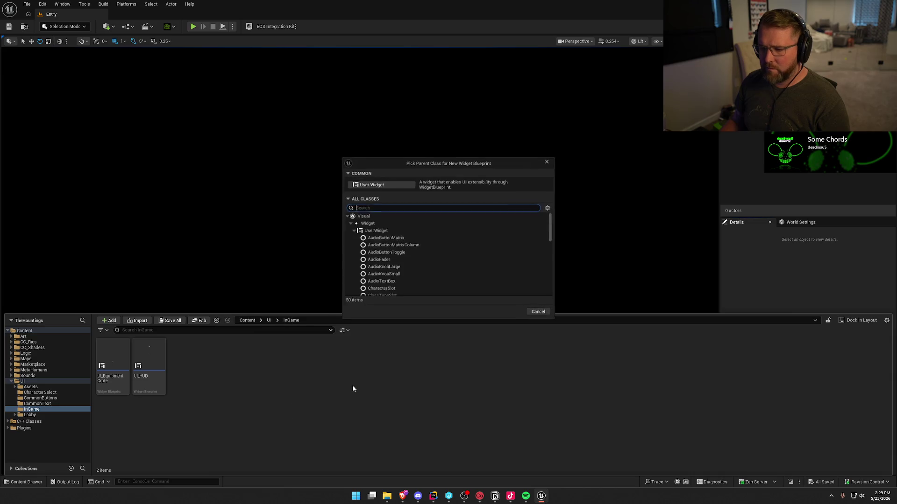
{"action": "type", "text": "interaction"}
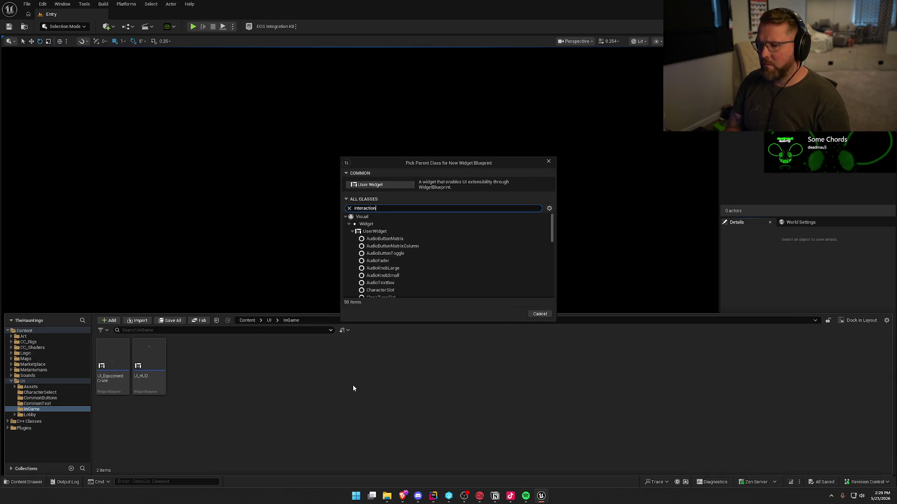
{"action": "left_click", "coordinate": [446, 238]}
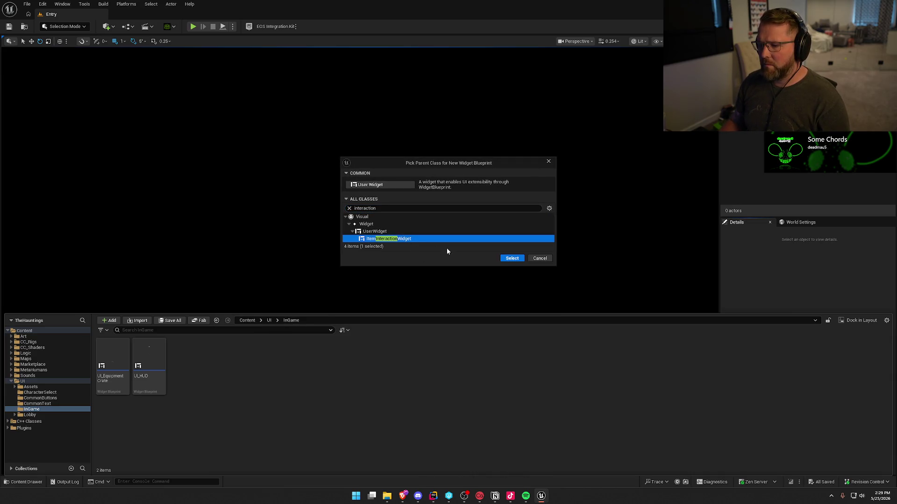
{"action": "left_click", "coordinate": [511, 260]}
{"action": "type", "text": "UI_"}
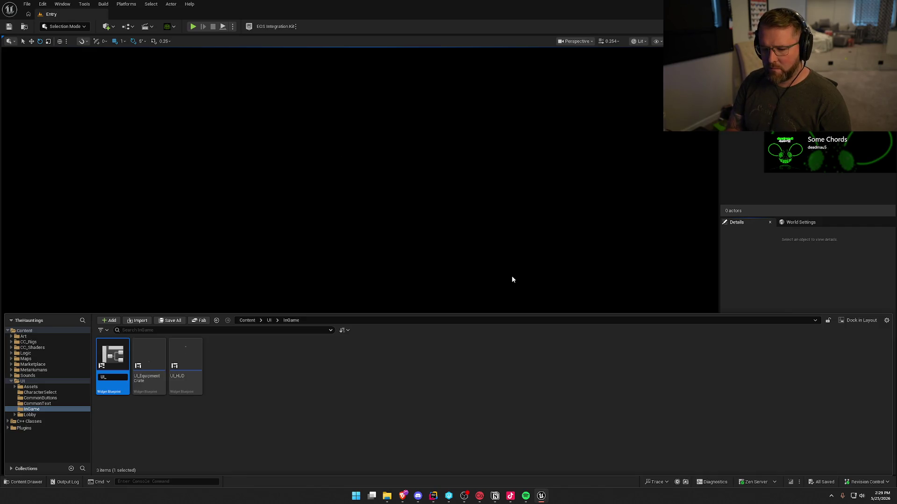
{"action": "type", "text": "ItemInteraction"}
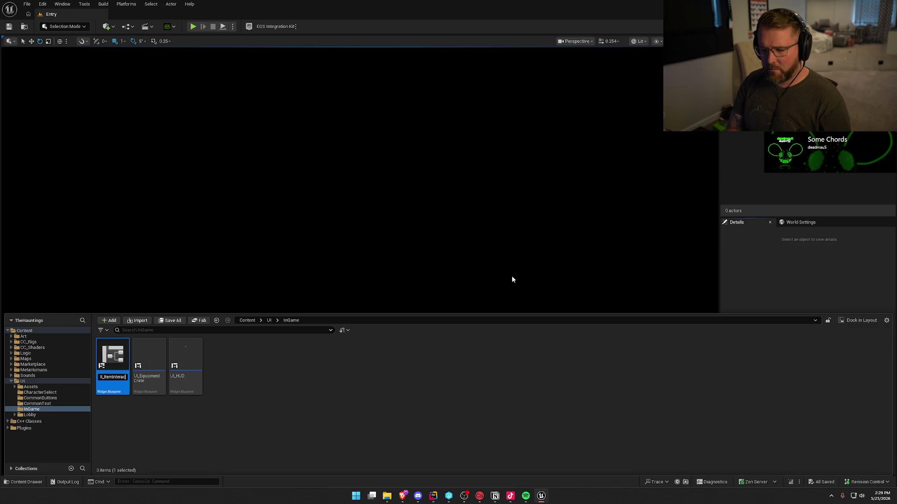
{"action": "key", "text": "Return"}
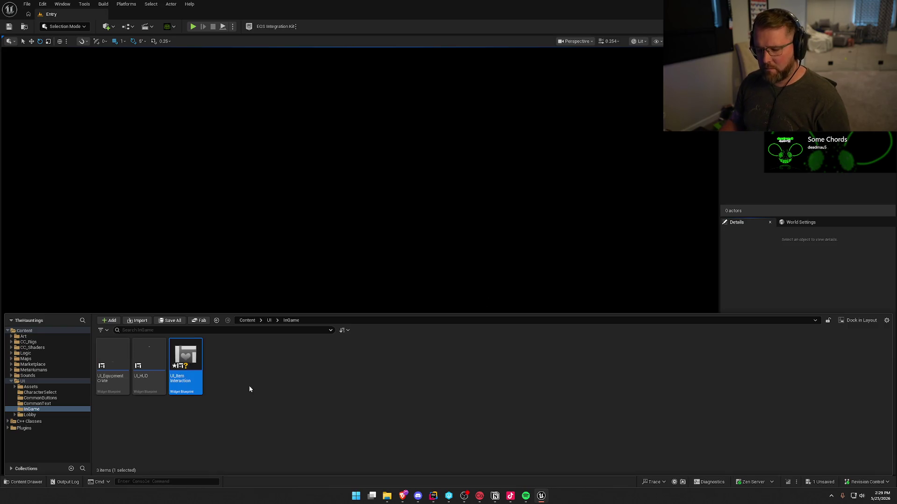
{"action": "double_click", "coordinate": [192, 352]}
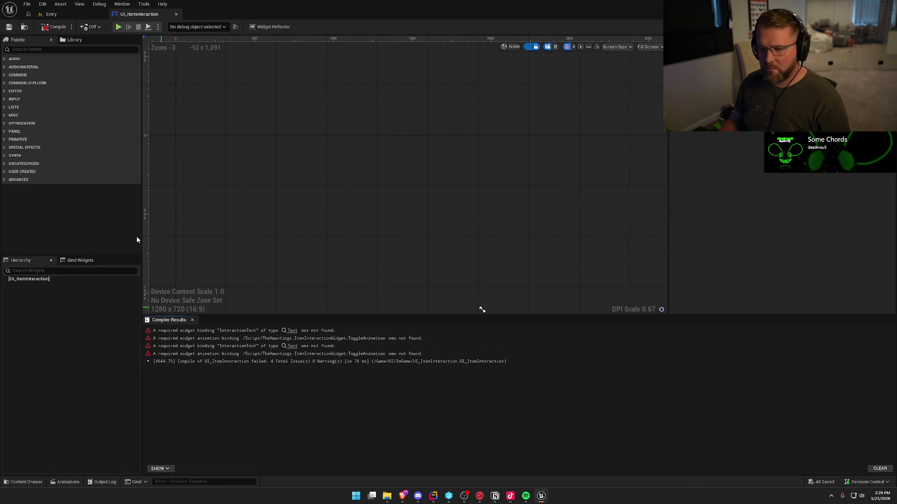
Step: Add an Overlay as UI_ItemInteraction's root and size the preview to the widget's desired size
{"action": "left_click", "coordinate": [47, 50]}
{"action": "type", "text": "ovel"}
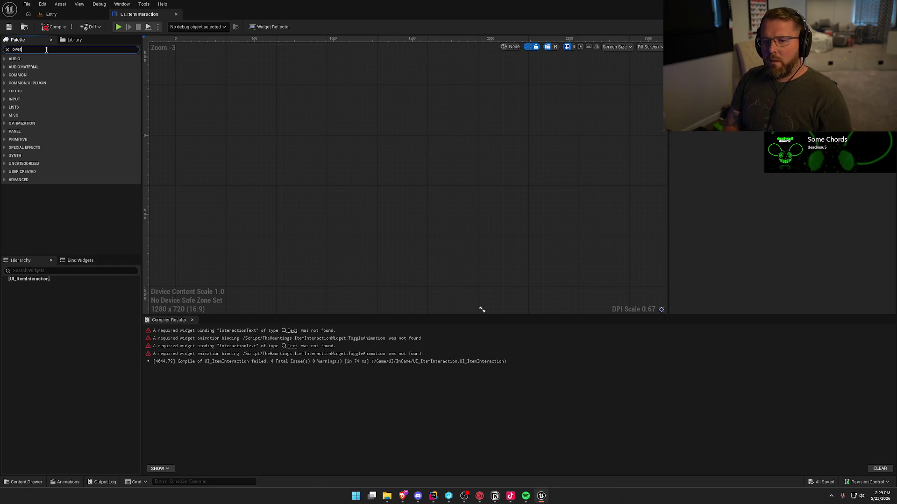
{"action": "type", "text": "rl"}
{"action": "left_click_drag", "start_coordinate": [29, 66], "coordinate": [309, 131]}
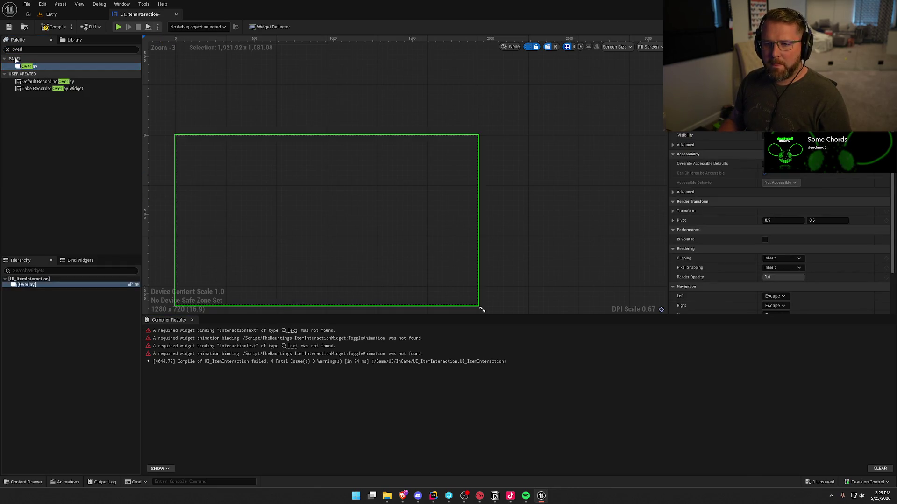
{"action": "left_click", "coordinate": [649, 47]}
{"action": "left_click", "coordinate": [650, 82]}
{"action": "scroll", "coordinate": [371, 172], "scroll_direction": "up", "scroll_amount": 4}
{"action": "left_click_drag", "start_coordinate": [425, 183], "coordinate": [377, 193]}
{"action": "scroll", "coordinate": [369, 187], "scroll_direction": "up", "scroll_amount": 1}
Step: Place a Common Text inside the Overlay, name it InteractionText, and recompile
{"action": "left_click", "coordinate": [29, 50]}
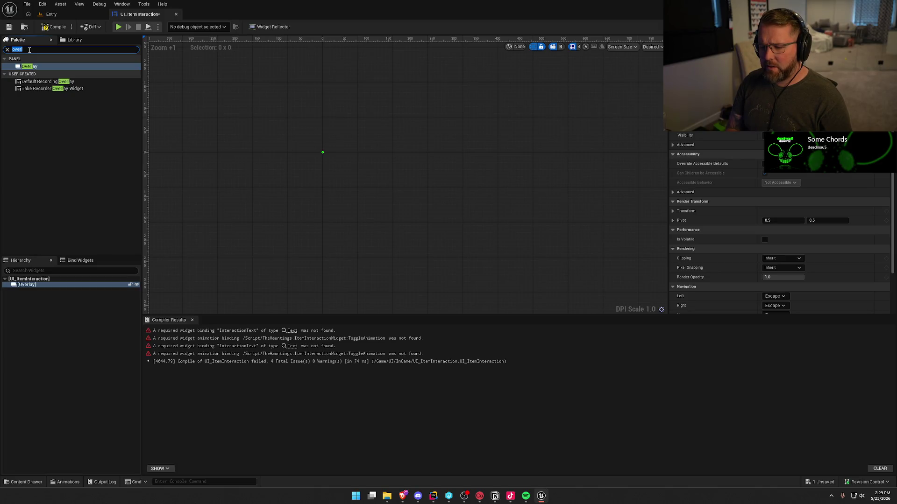
{"action": "type", "text": "Commontext"}
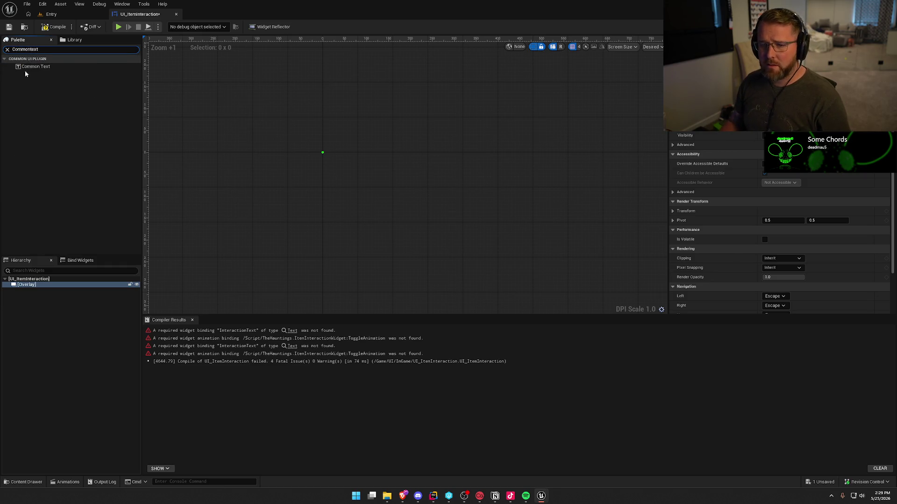
{"action": "mouse_move", "coordinate": [38, 67]}
{"action": "left_mouse_down"}
{"action": "mouse_move", "coordinate": [44, 281]}
{"action": "mouse_move", "coordinate": [35, 288]}
{"action": "left_mouse_up"}
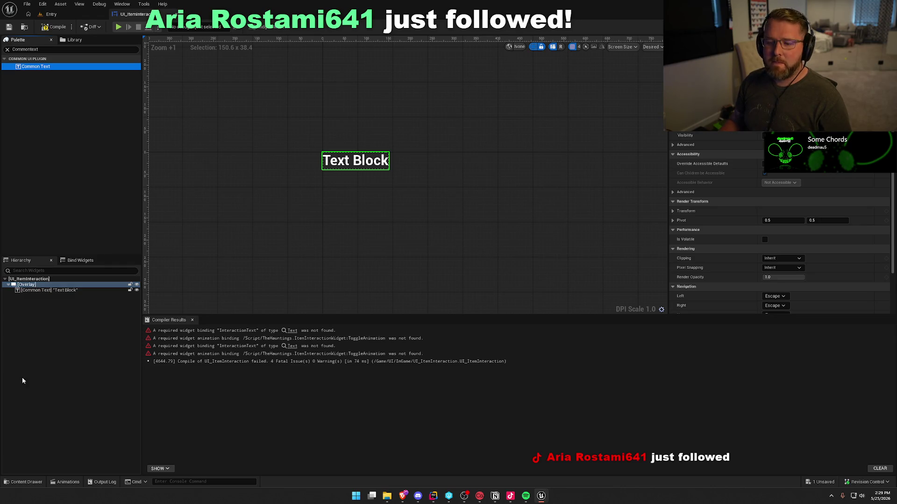
{"action": "left_click", "coordinate": [31, 290]}
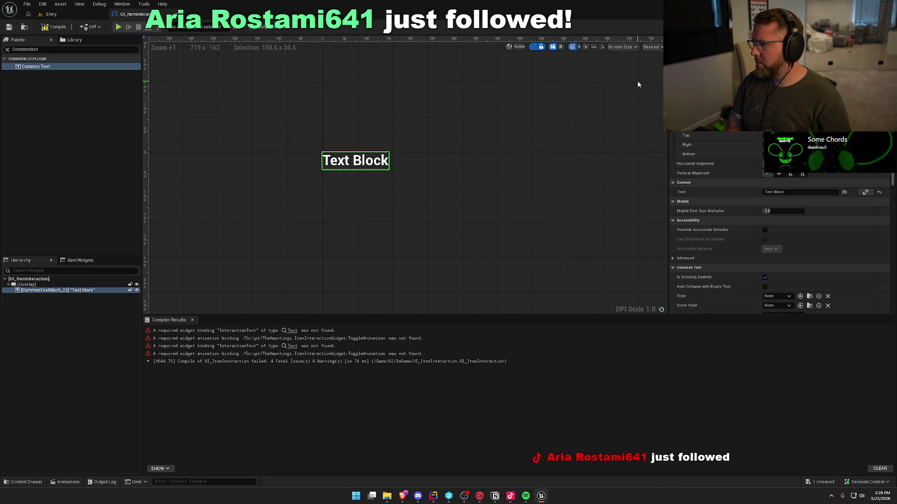
{"action": "key", "text": "Return"}
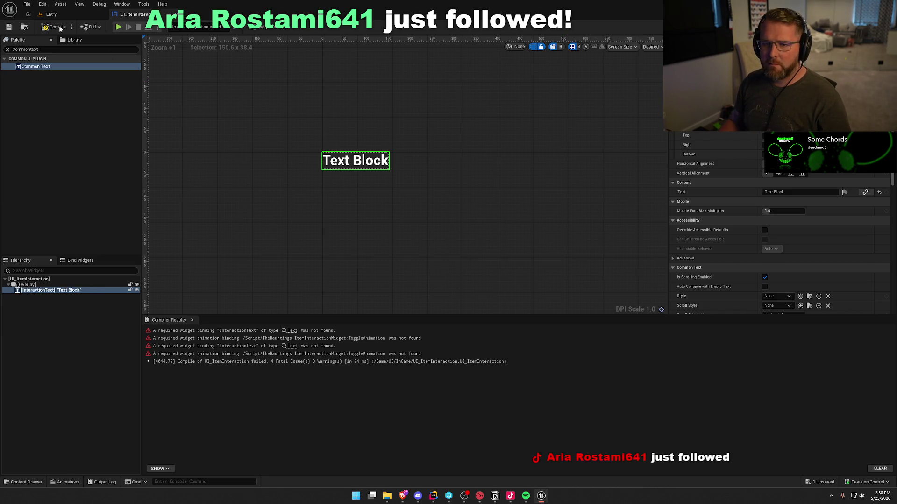
{"action": "left_click", "coordinate": [53, 27]}
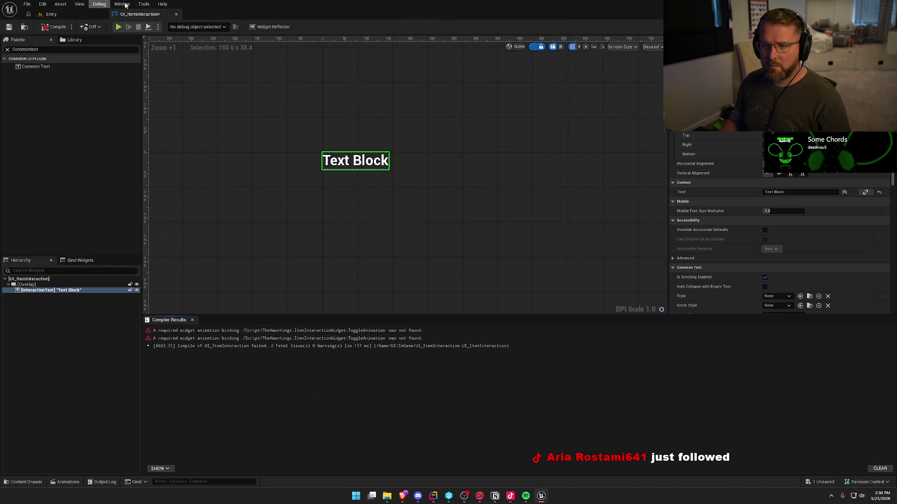
Step: Show the Animations panel and add a new animation
{"action": "left_click", "coordinate": [122, 4]}
{"action": "left_click", "coordinate": [142, 56]}
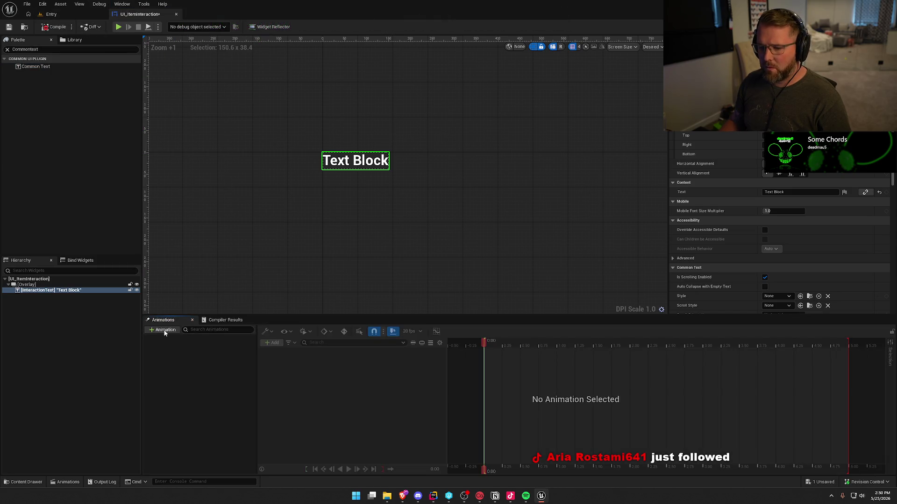
{"action": "left_click", "coordinate": [161, 330]}
Step: Name the new animation 'To' and check the compiler results
{"action": "type", "text": "Toggle"}
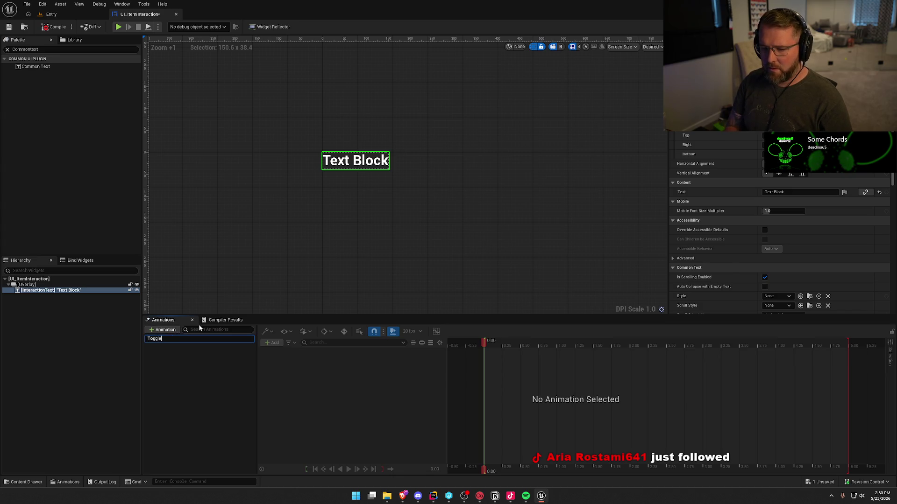
{"action": "key", "text": "Return"}
{"action": "left_click", "coordinate": [225, 320]}
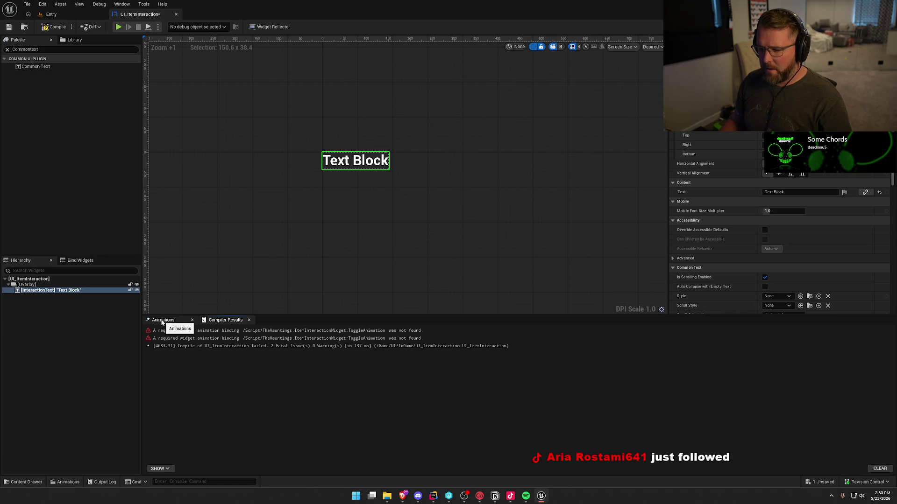
{"action": "left_click", "coordinate": [162, 320]}
Step: Rename the animation to ToggleAnimation and compile the widget blueprint
{"action": "left_click", "coordinate": [154, 338]}
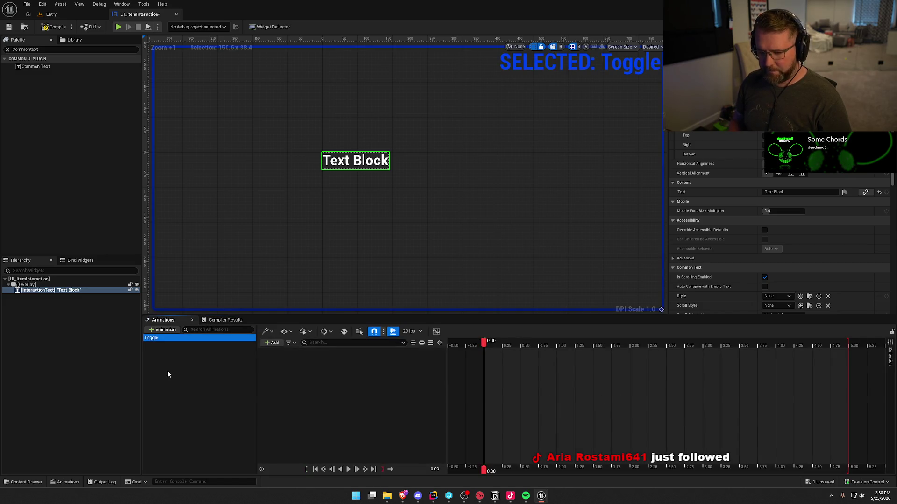
{"action": "key", "text": "F2"}
{"action": "type", "text": "Animation"}
{"action": "key", "text": "Return"}
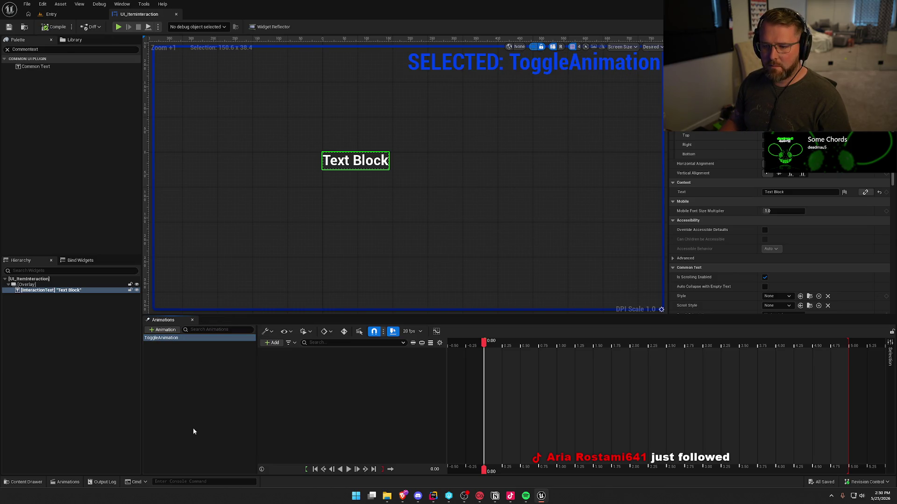
{"action": "left_click", "coordinate": [191, 381]}
Step: Select ToggleAnimation and the Overlay to begin adding a track
{"action": "left_click", "coordinate": [170, 338]}
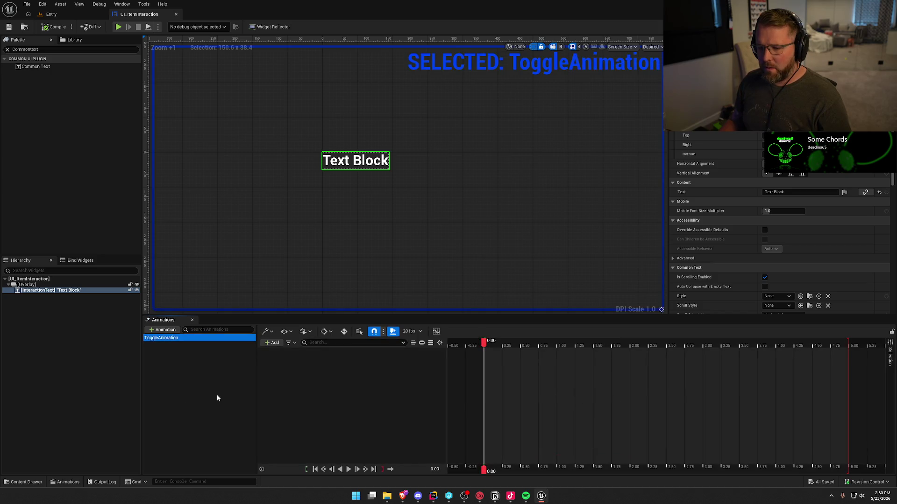
{"action": "left_click", "coordinate": [27, 285]}
{"action": "left_click", "coordinate": [273, 343]}
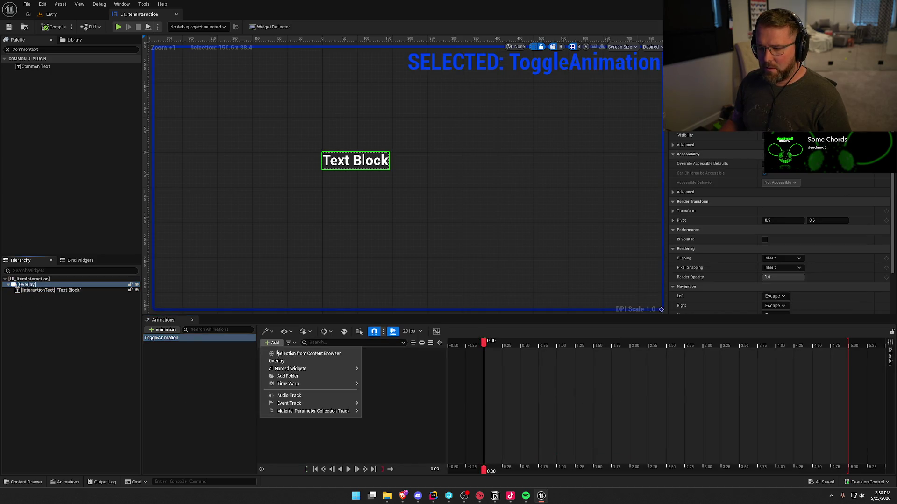
Step: Key the Overlay's Render Opacity from 0.0 at 0.00 s to 1.0 at 0.20 s
{"action": "left_click", "coordinate": [323, 360]}
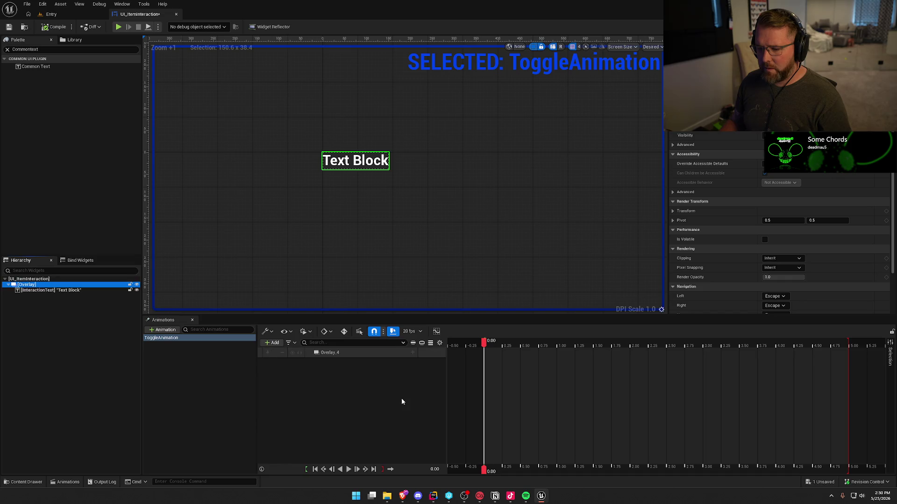
{"action": "left_click", "coordinate": [413, 353]}
{"action": "left_click", "coordinate": [436, 343]}
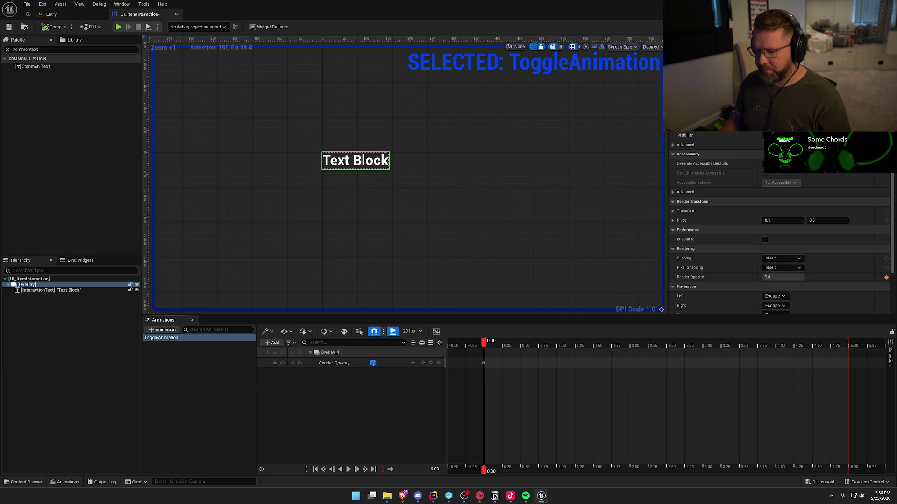
{"action": "key", "text": "Return"}
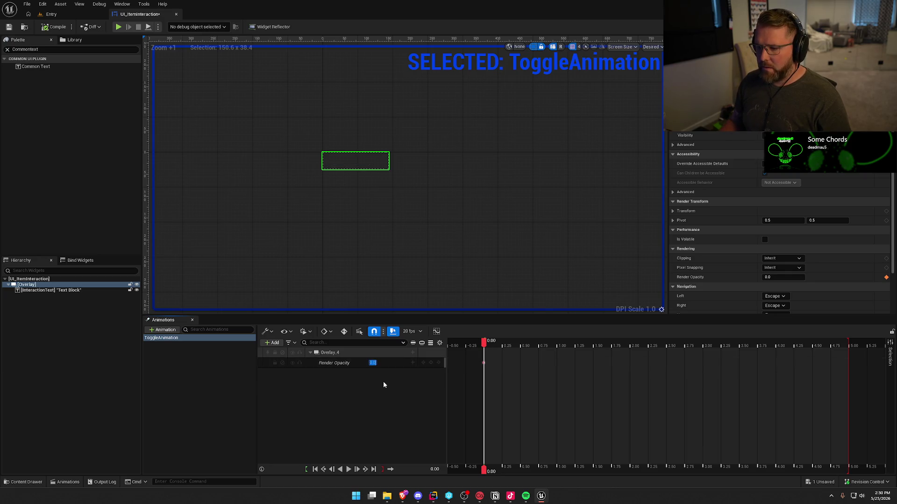
{"action": "left_click_drag", "start_coordinate": [486, 344], "coordinate": [499, 345]}
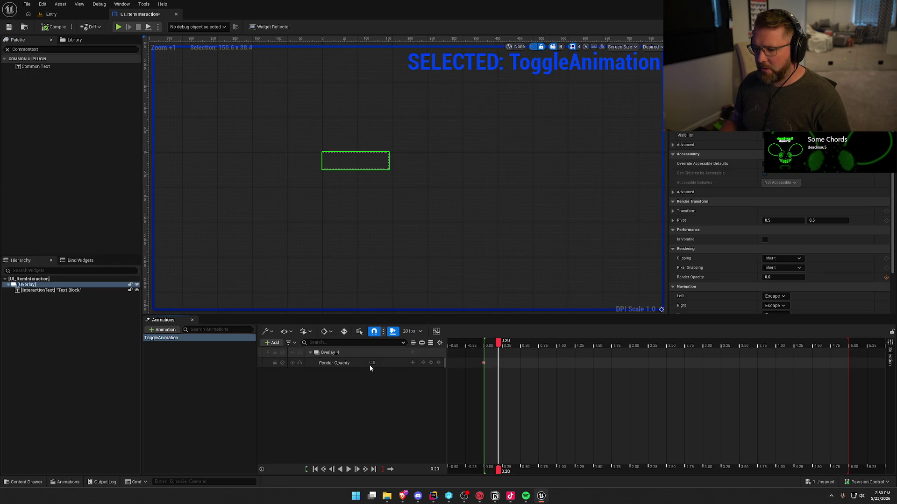
{"action": "type", "text": "1"}
{"action": "key", "text": "Return"}
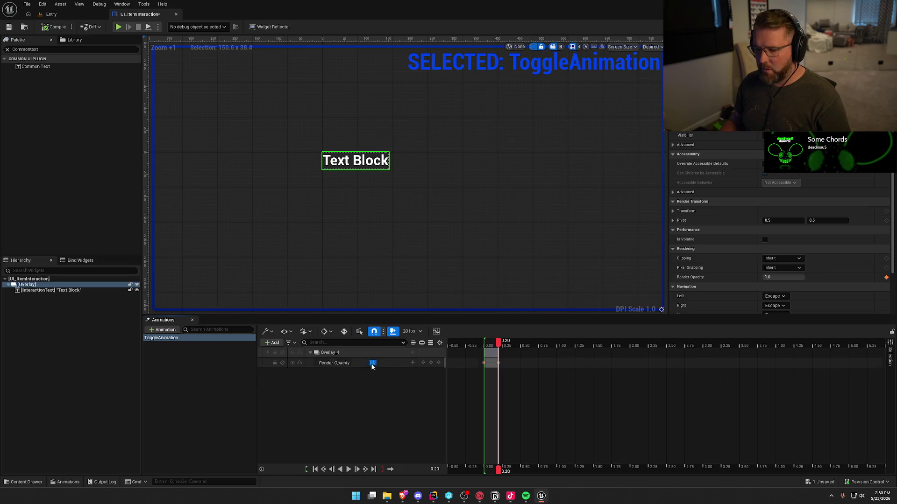
Step: Add an Overlay Transform track and remove its Rotation and Shear sub-tracks
{"action": "left_click", "coordinate": [412, 363]}
{"action": "left_click", "coordinate": [430, 313]}
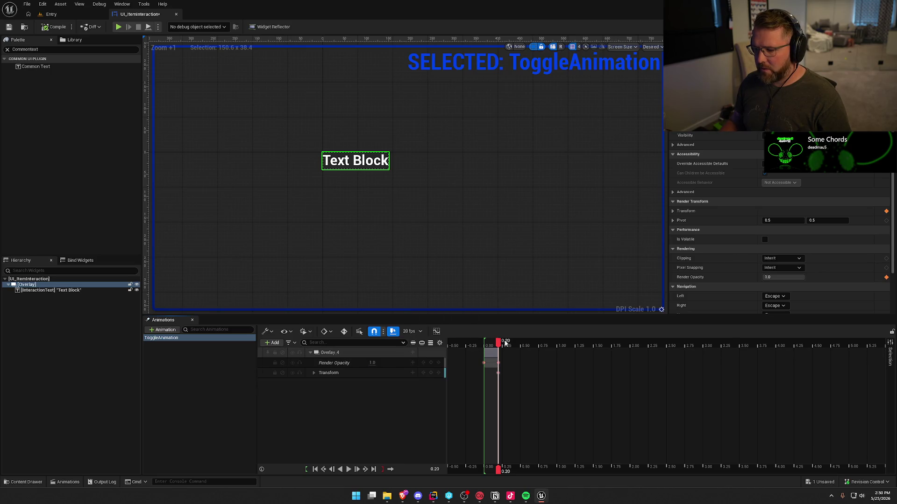
{"action": "left_click", "coordinate": [486, 344]}
{"action": "left_click", "coordinate": [314, 373]}
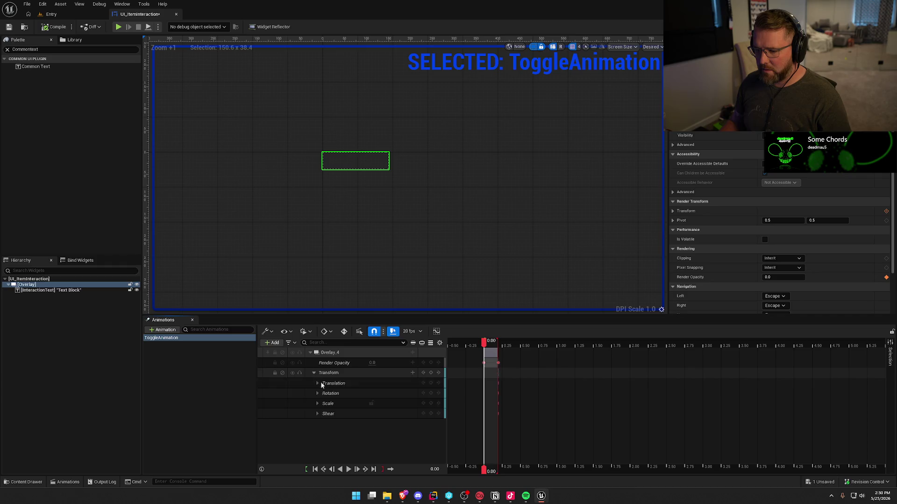
{"action": "left_click", "coordinate": [342, 385]}
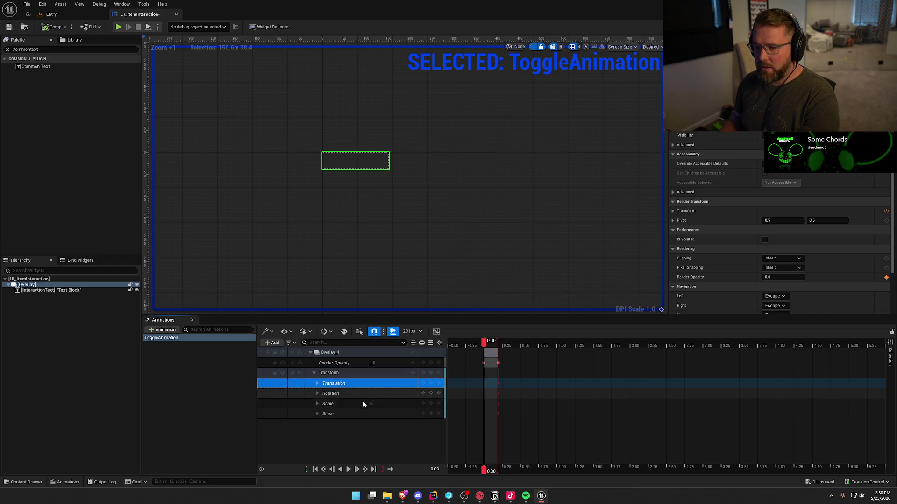
{"action": "left_click", "coordinate": [339, 394]}
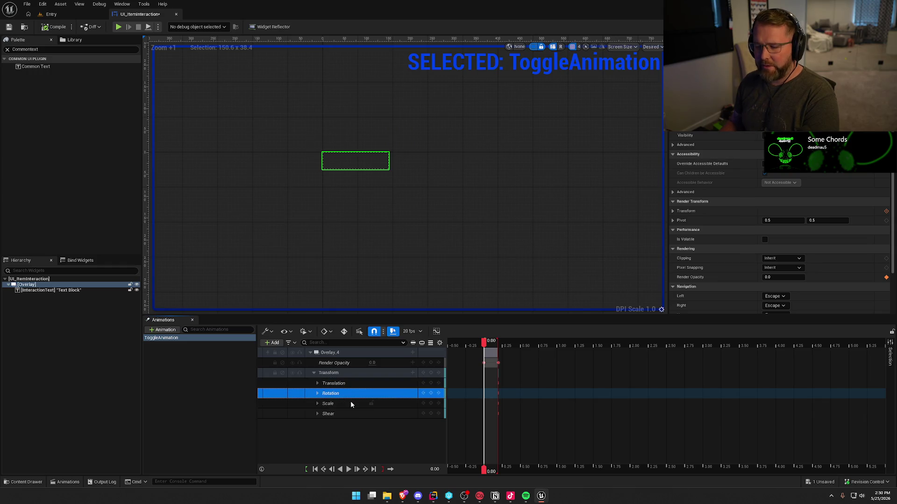
{"action": "key", "text": "Delete"}
{"action": "left_click", "coordinate": [331, 404]}
{"action": "key", "text": "Delete"}
Step: Set the starting Translation Y to 50 and delete the unused Translation X channel
{"action": "left_click", "coordinate": [318, 384]}
{"action": "left_click", "coordinate": [318, 414]}
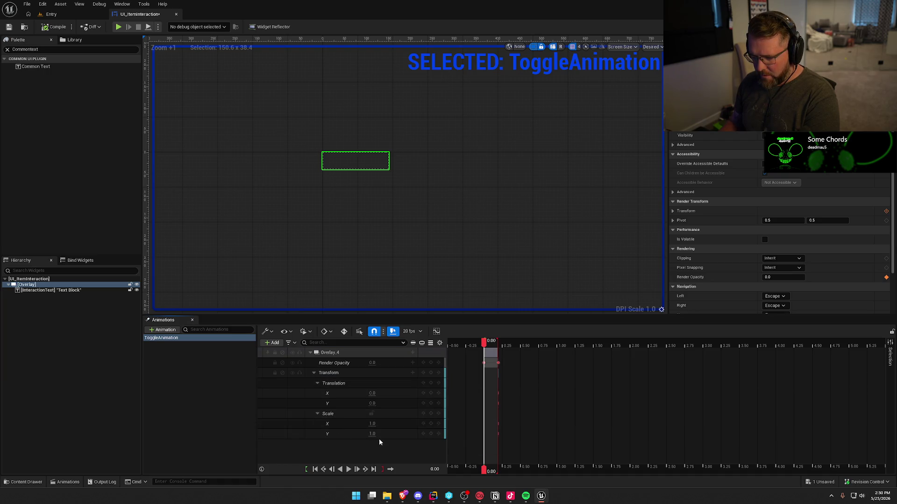
{"action": "mouse_move", "coordinate": [371, 403]}
{"action": "left_mouse_down"}
{"action": "mouse_move", "coordinate": [392, 403]}
{"action": "mouse_move", "coordinate": [374, 403]}
{"action": "left_mouse_up"}
{"action": "left_click", "coordinate": [380, 403]}
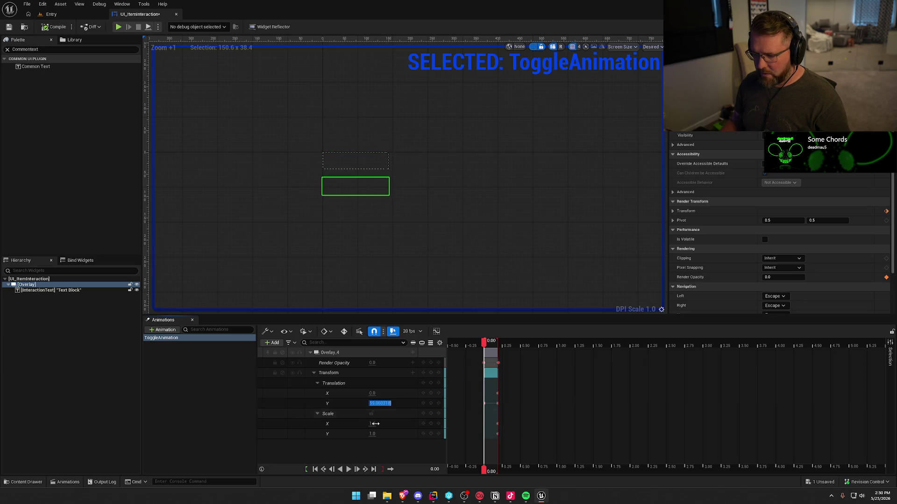
{"action": "type", "text": "50"}
{"action": "key", "text": "Return"}
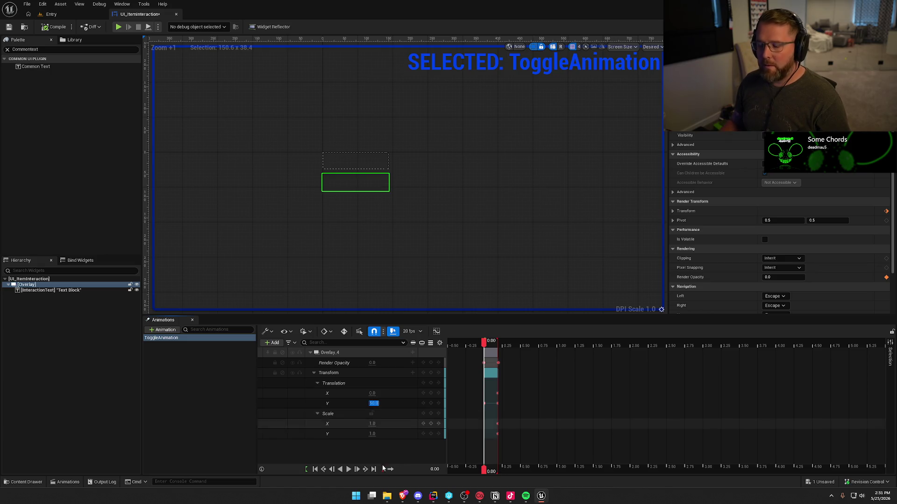
{"action": "left_click", "coordinate": [328, 395]}
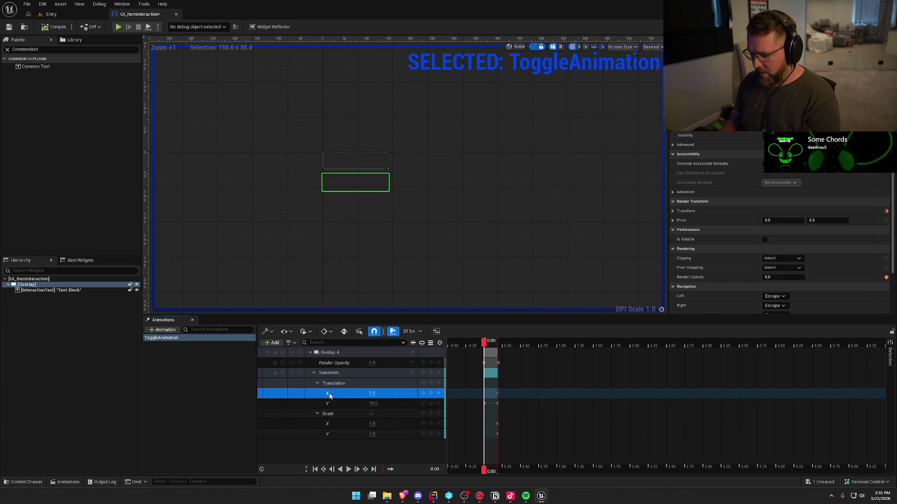
{"action": "key", "text": "Delete"}
Step: Set the starting Scale X and Scale Y values to 0
{"action": "left_click", "coordinate": [373, 414]}
{"action": "type", "text": "0"}
{"action": "key", "text": "Return"}
{"action": "left_click", "coordinate": [373, 425]}
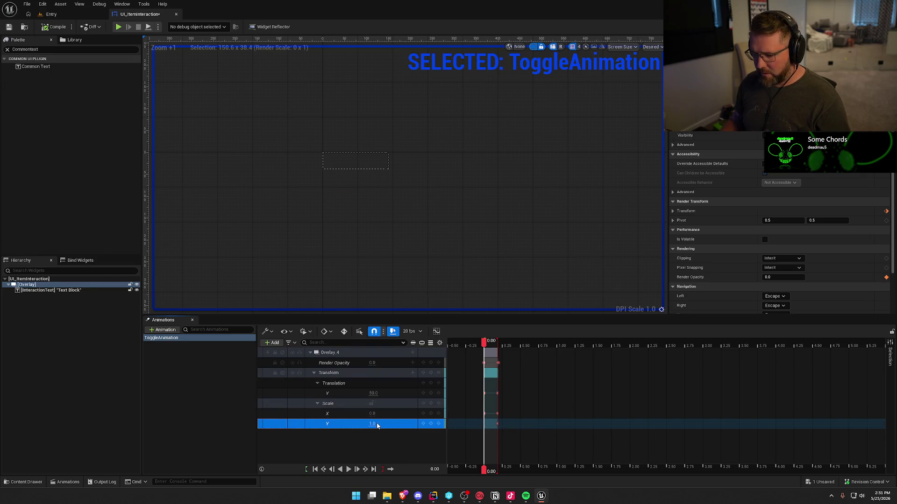
{"action": "left_click", "coordinate": [372, 424]}
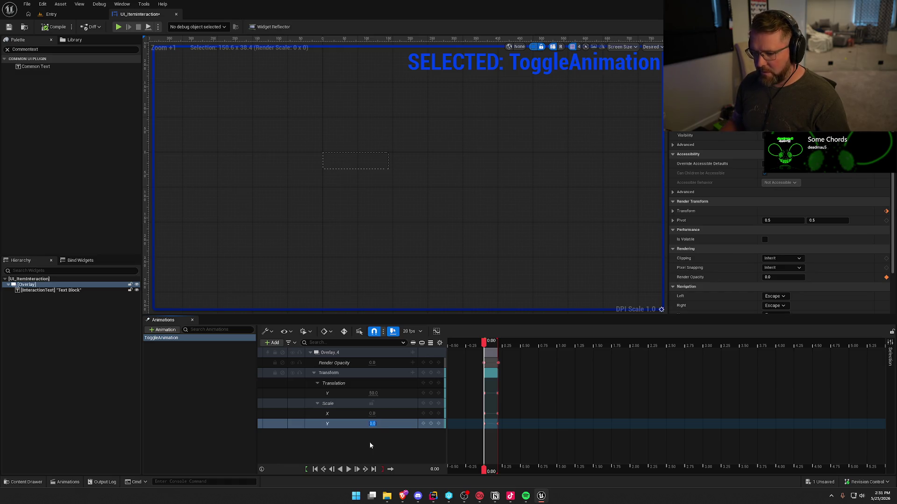
Step: Preview ToggleAnimation's playback a few times, then leave track editing
{"action": "left_click", "coordinate": [348, 469]}
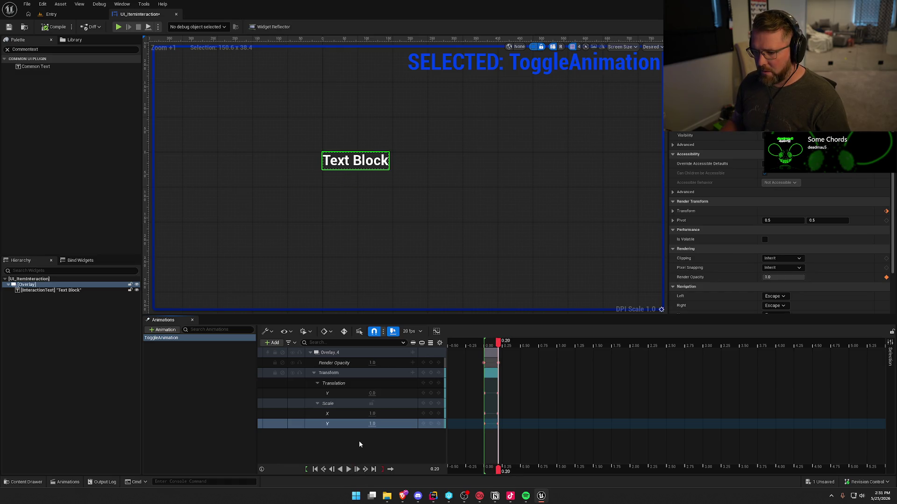
{"action": "left_click", "coordinate": [340, 470]}
{"action": "left_click", "coordinate": [349, 469]}
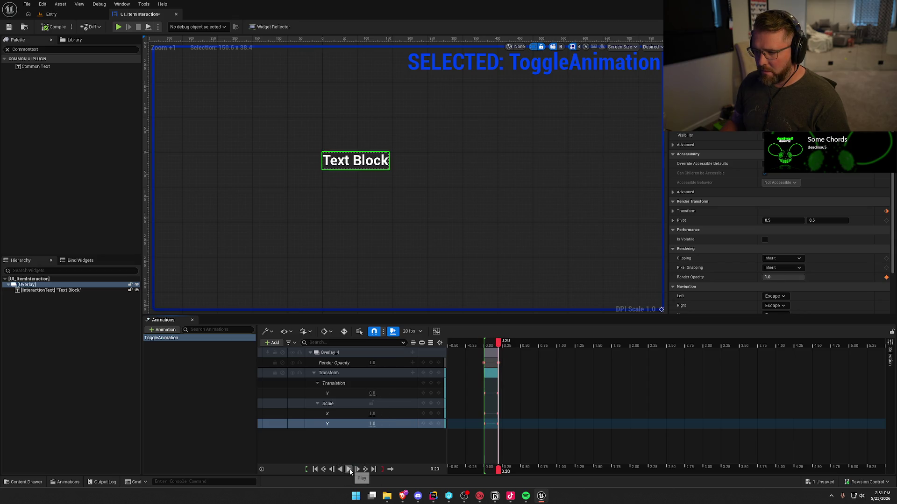
{"action": "left_click", "coordinate": [373, 447]}
{"action": "left_click", "coordinate": [180, 366]}
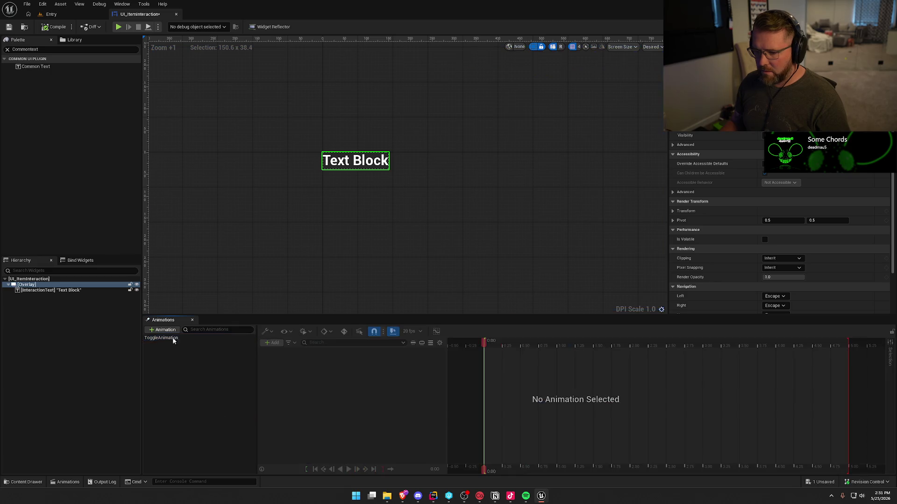
Step: Save the widget and try Default_12_White, GenericButton_12, DefaultMono_Red and GenericButton_Red styles on InteractionText
{"action": "key", "text": "ctrl+s"}
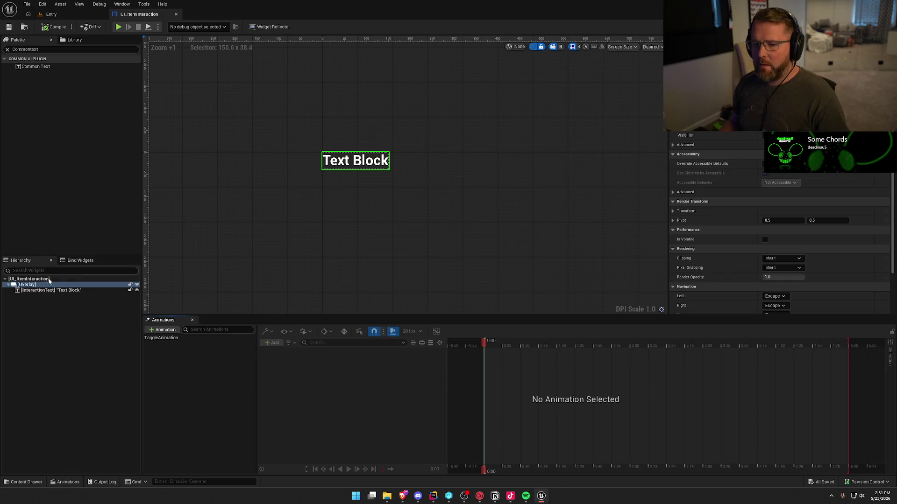
{"action": "left_click", "coordinate": [56, 290]}
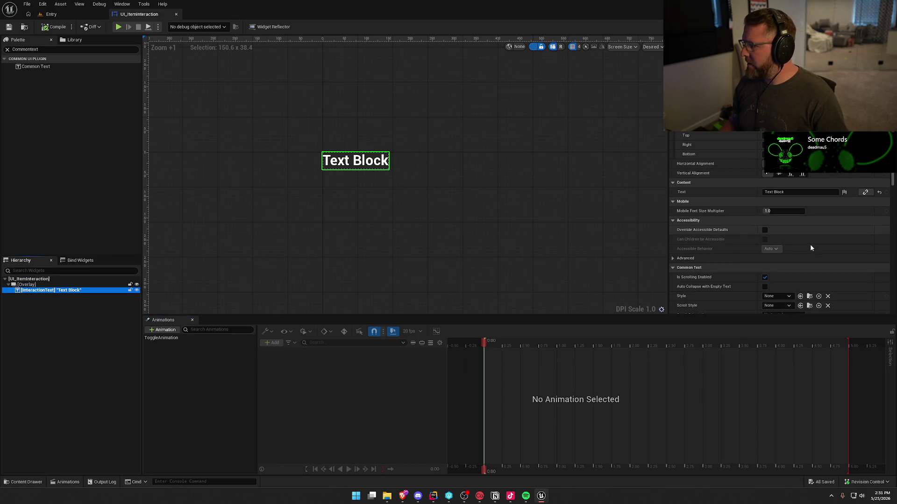
{"action": "left_click", "coordinate": [192, 321]}
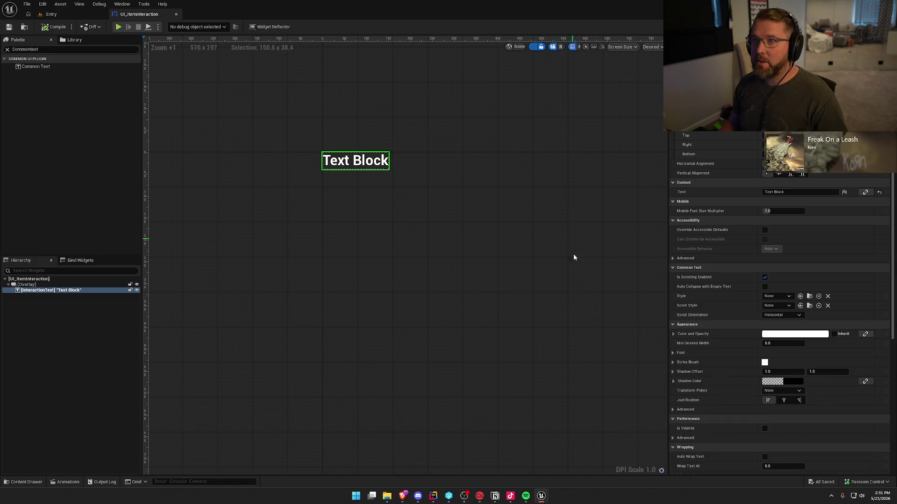
{"action": "left_click", "coordinate": [783, 299]}
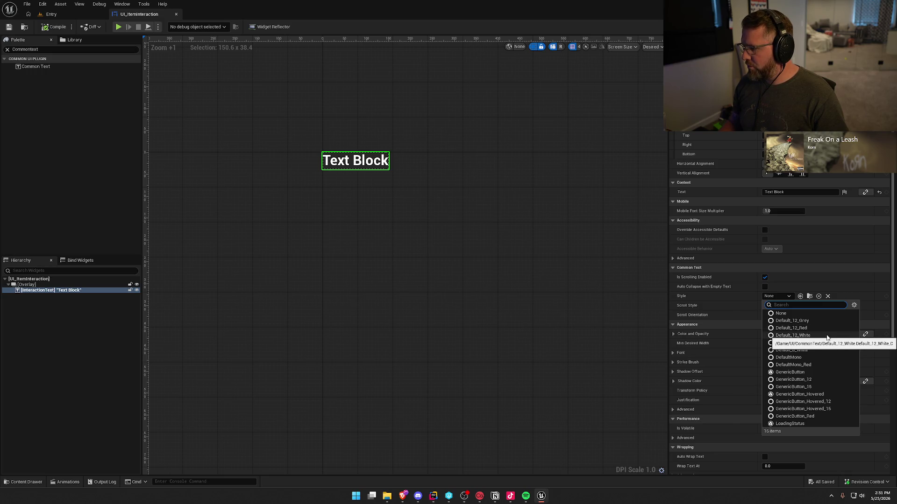
{"action": "left_click", "coordinate": [827, 336]}
{"action": "left_click", "coordinate": [785, 297]}
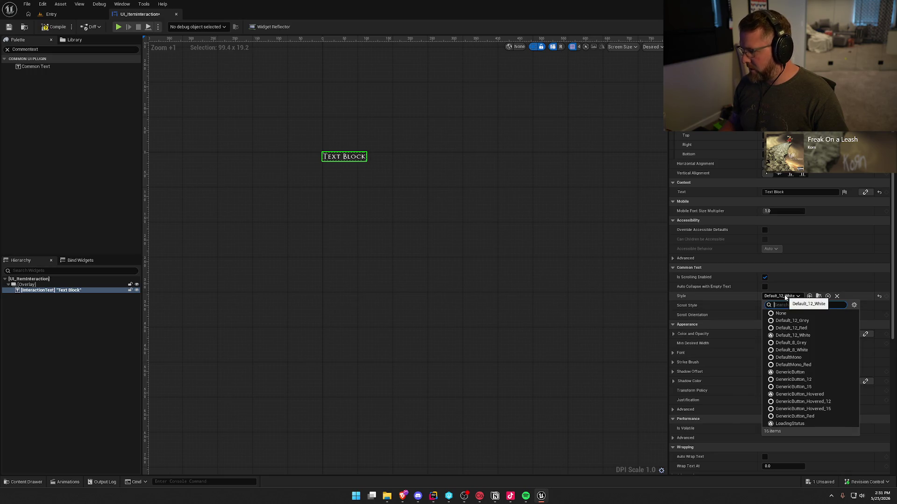
{"action": "left_click", "coordinate": [820, 380]}
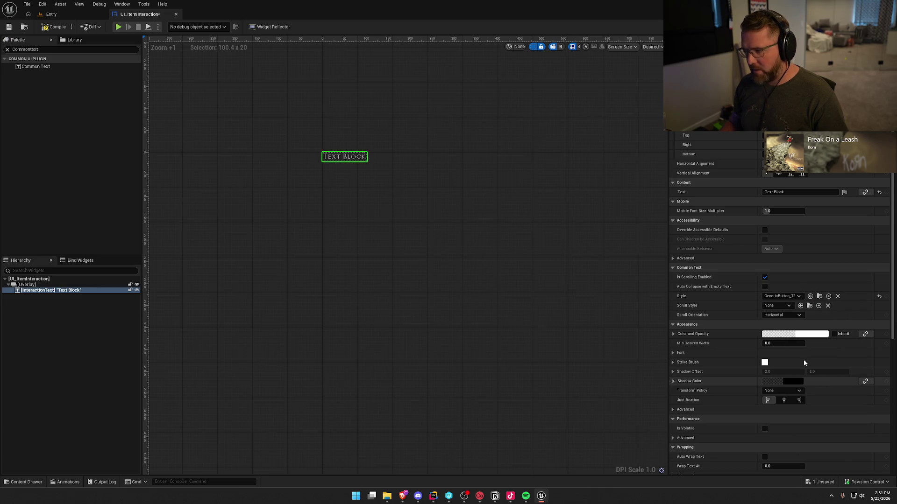
{"action": "left_click", "coordinate": [781, 298]}
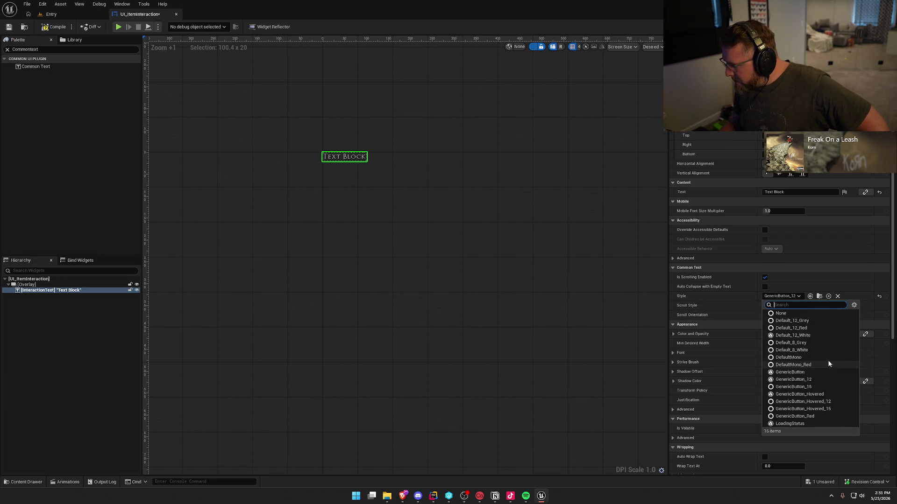
{"action": "left_click", "coordinate": [822, 367]}
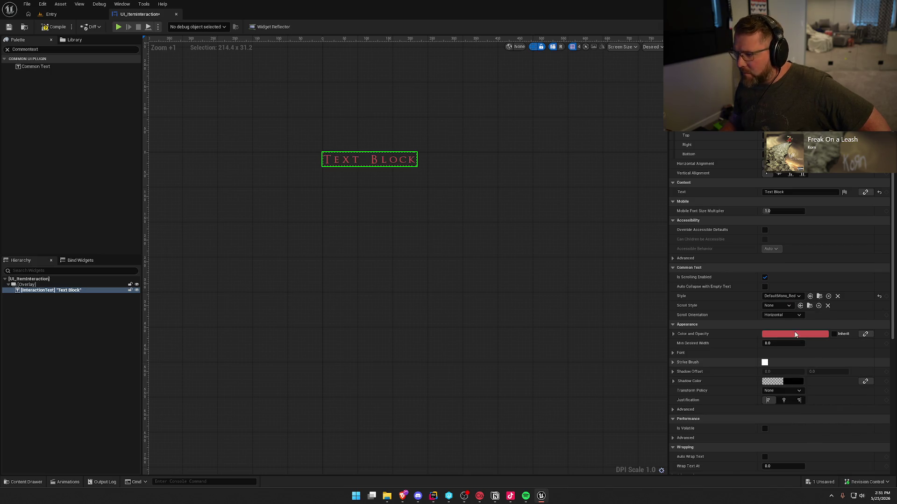
{"action": "left_click", "coordinate": [783, 297]}
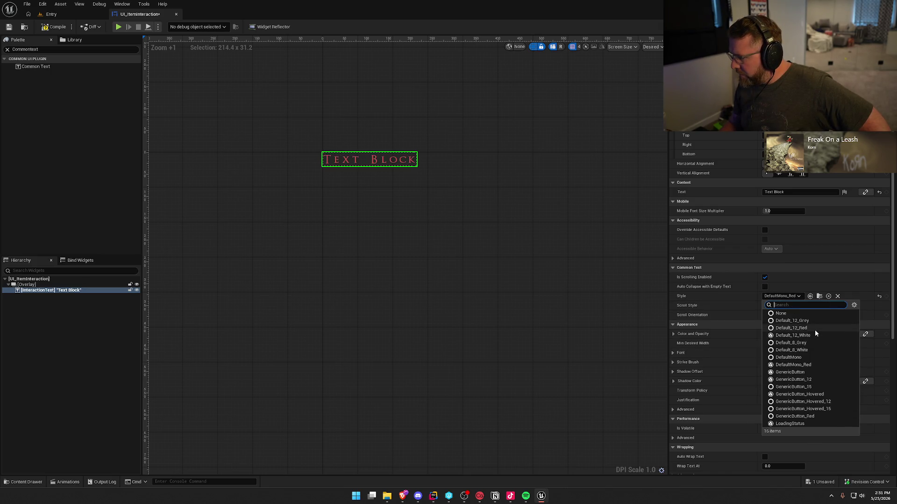
{"action": "left_click", "coordinate": [812, 417]}
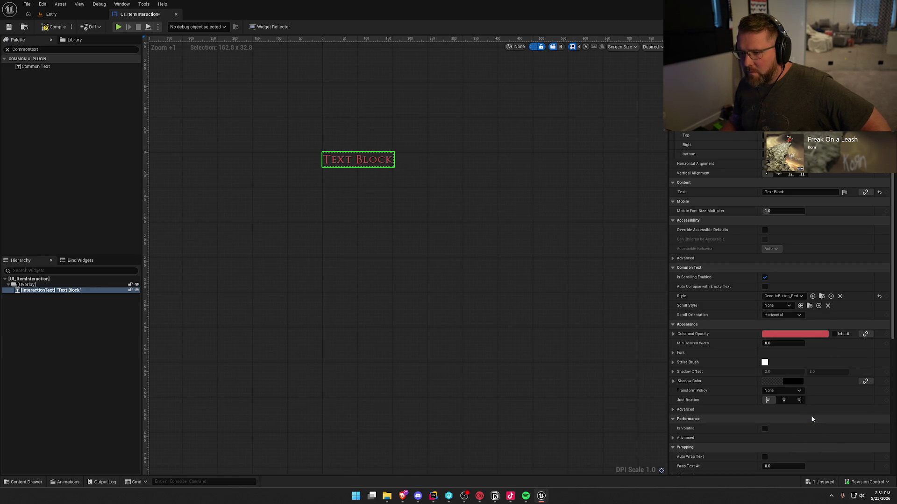
Step: Apply the GenericButton_Hovered text style to InteractionText for white text
{"action": "left_click", "coordinate": [793, 297]}
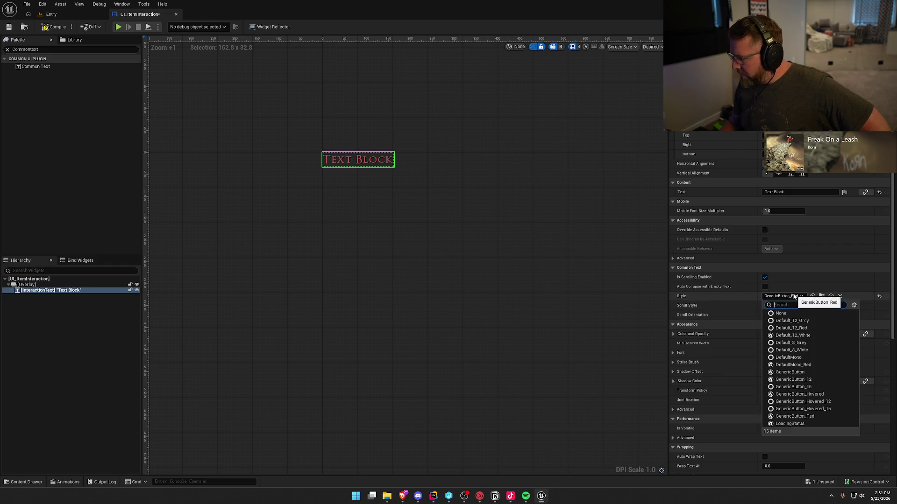
{"action": "left_click", "coordinate": [829, 395]}
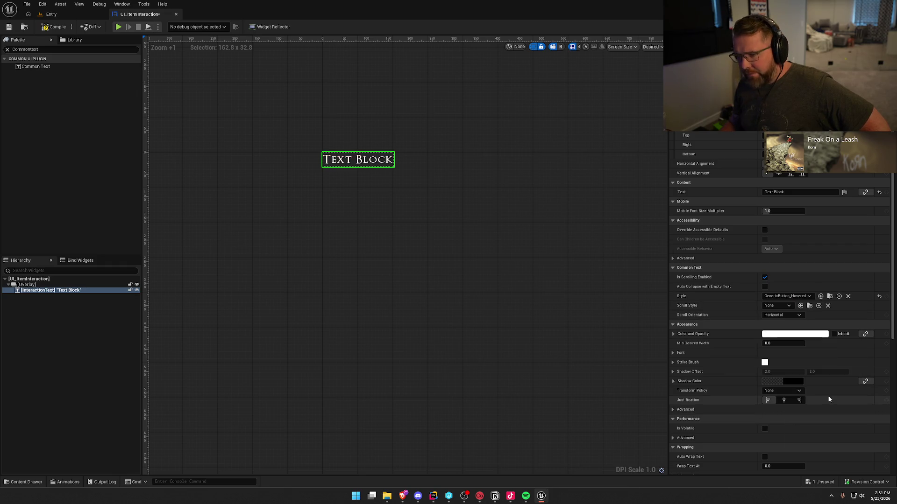
{"action": "left_click", "coordinate": [332, 214]}
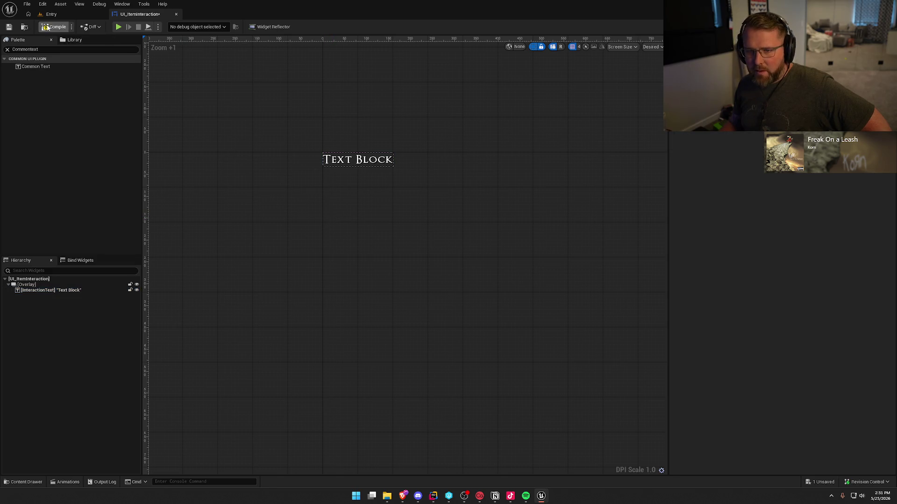
Step: Compile and save the widget, then set InteractionText's text to 'Interact'
{"action": "key", "text": "ctrl+s"}
{"action": "left_click", "coordinate": [357, 159]}
{"action": "left_click", "coordinate": [723, 195]}
{"action": "type", "text": "Interact"}
{"action": "key", "text": "Return"}
{"action": "left_click", "coordinate": [287, 202]}
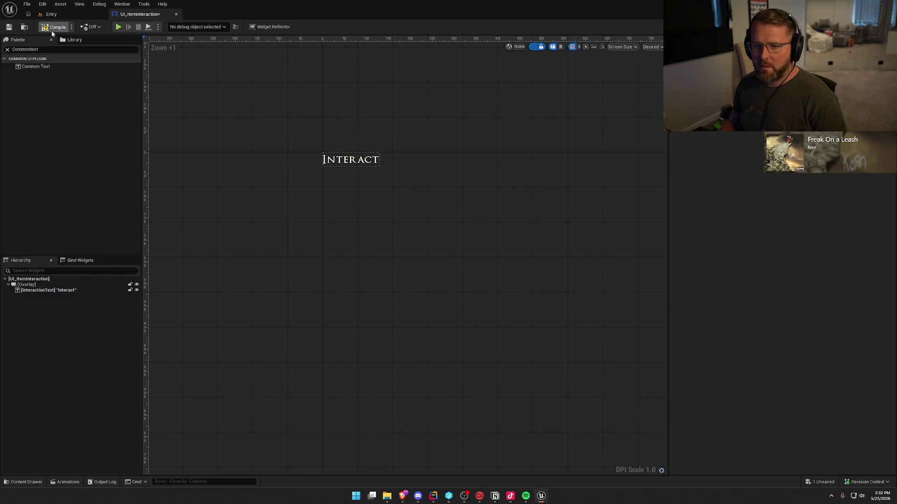
Step: Return to the Entry level and browse the content to the Logic folder
{"action": "left_click", "coordinate": [71, 14]}
{"action": "key", "text": "ctrl+space"}
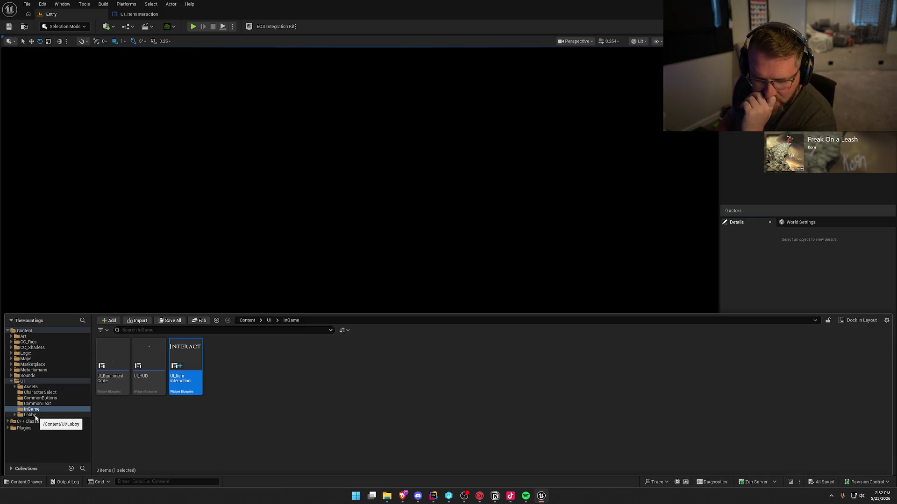
{"action": "left_click", "coordinate": [26, 353]}
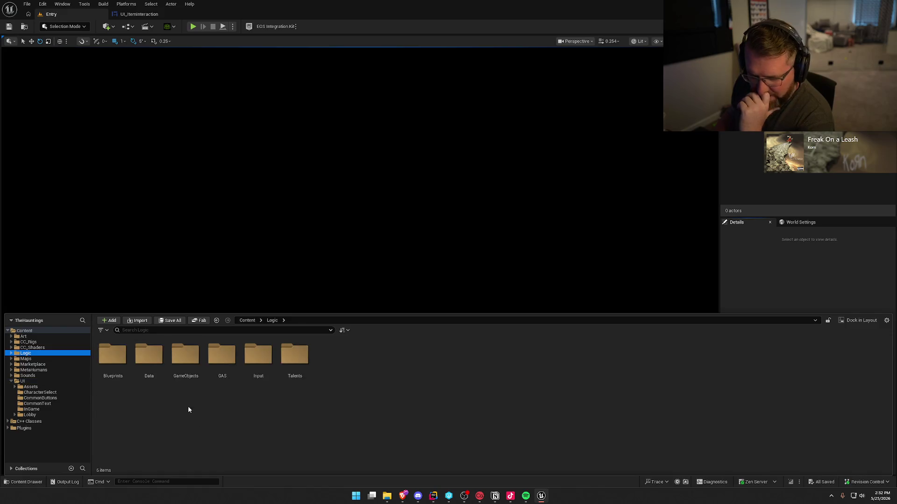
Step: Go into Blueprints > Equipment, open bp_AudioRecorder, and open EquipmentBase.h in Rider
{"action": "double_click", "coordinate": [113, 355]}
{"action": "double_click", "coordinate": [112, 355]}
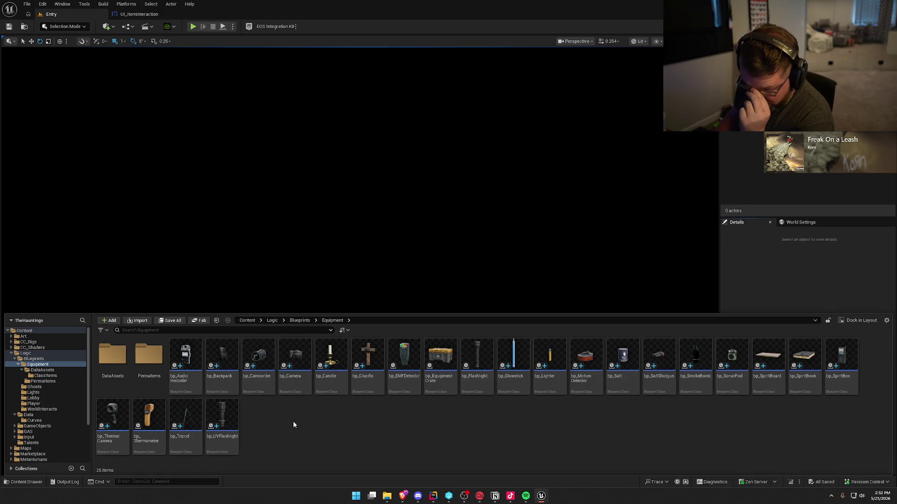
{"action": "key", "text": "alt+Tab"}
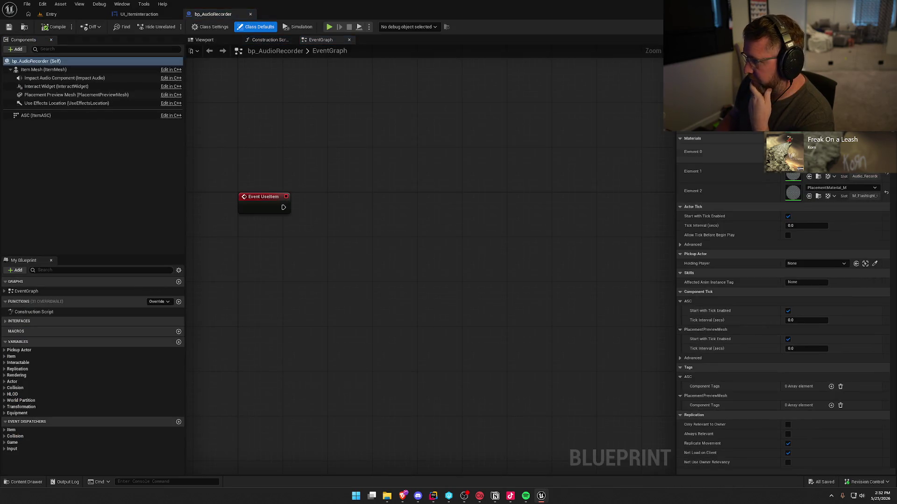
{"action": "key", "text": "alt+Tab"}
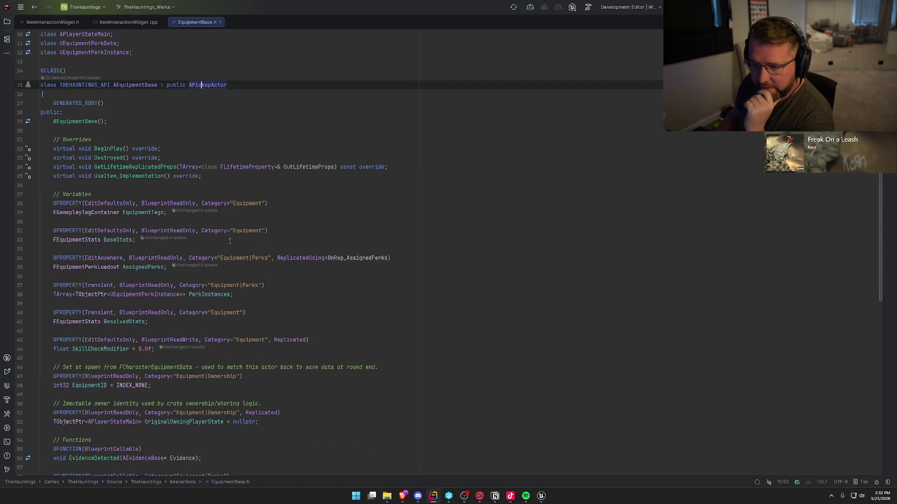
Step: Close the ItemInteractionWidget.h and .cpp tabs in Rider and return to bp_AudioRecorder in Unreal
{"action": "middle_click", "coordinate": [52, 23]}
{"action": "middle_click", "coordinate": [52, 23]}
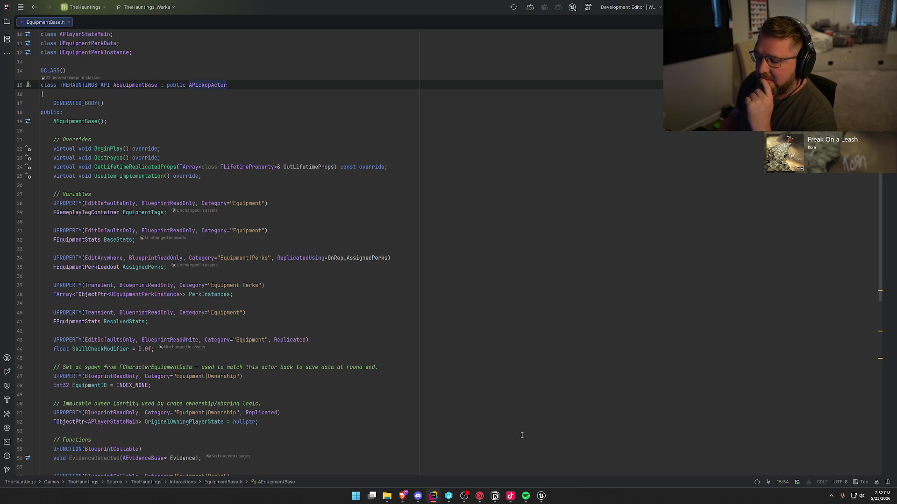
{"action": "mouse_move", "coordinate": [541, 496]}
{"action": "left_click", "coordinate": [499, 449]}
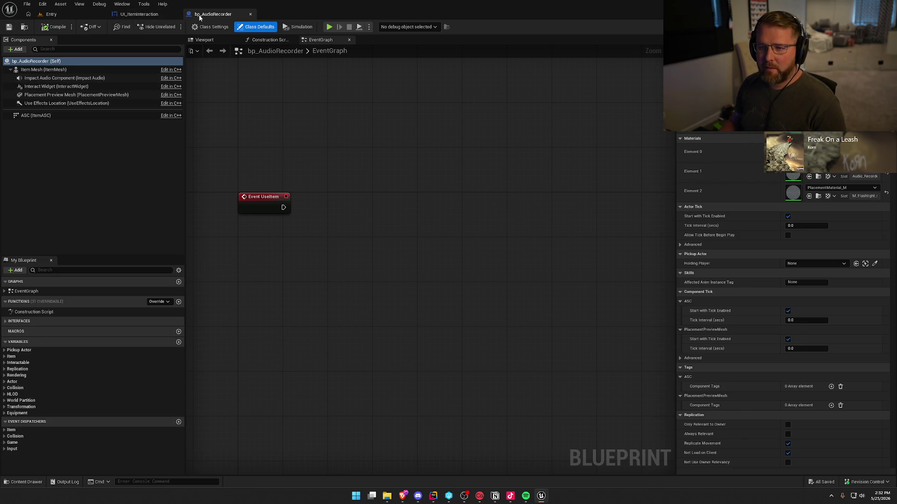
Step: Expand the Interactable and Item variables and inspect the Interaction Widget Class default
{"action": "left_click", "coordinate": [5, 364]}
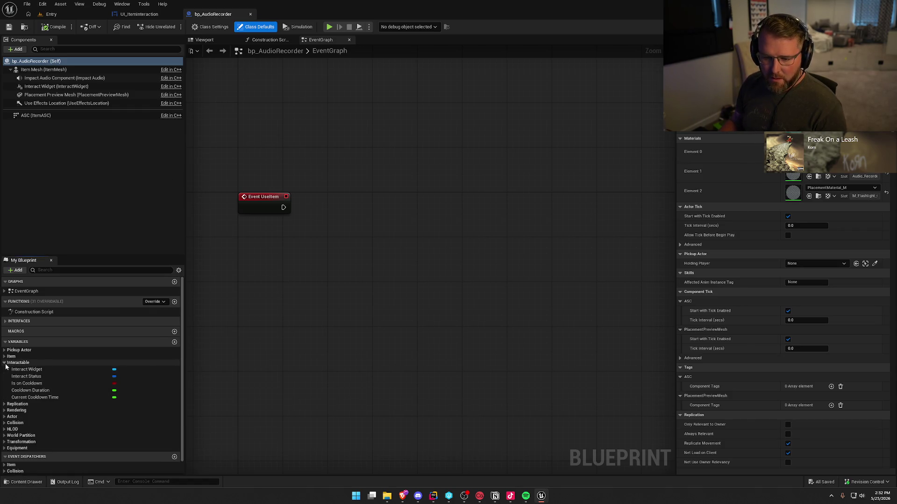
{"action": "left_click", "coordinate": [26, 370]}
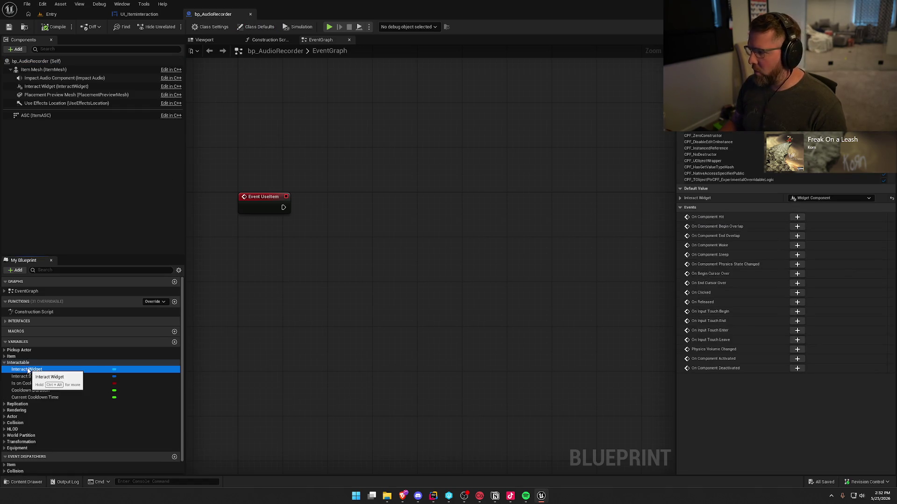
{"action": "left_click", "coordinate": [4, 357]}
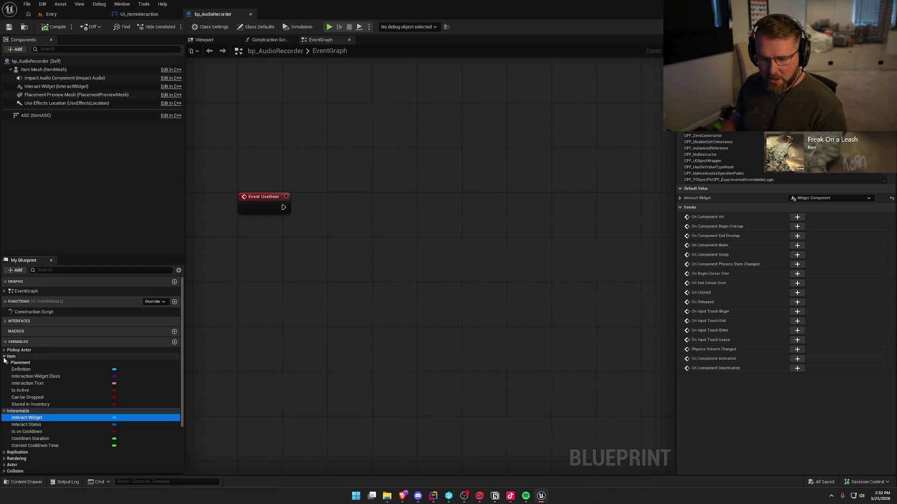
{"action": "left_click", "coordinate": [53, 377]}
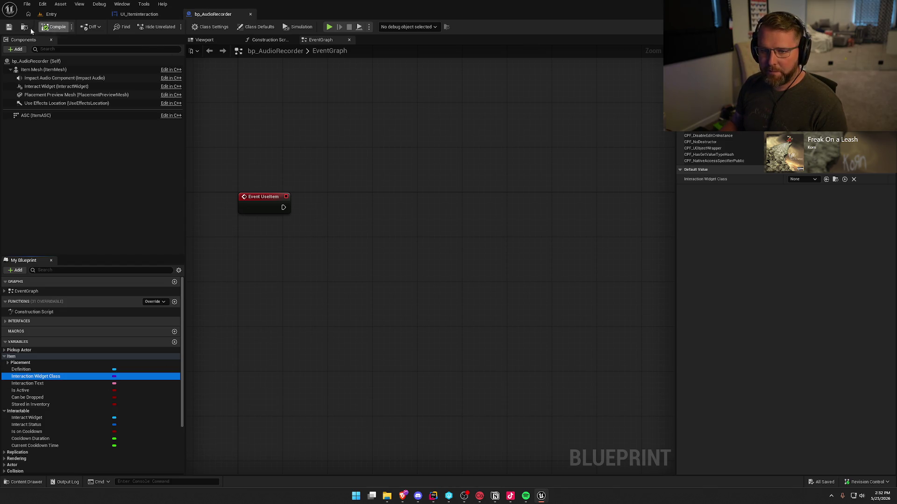
Step: Close bp_AudioRecorder and select the 23 equipment blueprints through bp_UVFlashlight
{"action": "key", "text": "ctrl+space"}
{"action": "left_click", "coordinate": [251, 14]}
{"action": "key", "text": "ctrl+space"}
{"action": "left_click", "coordinate": [223, 412], "text": "shift"}
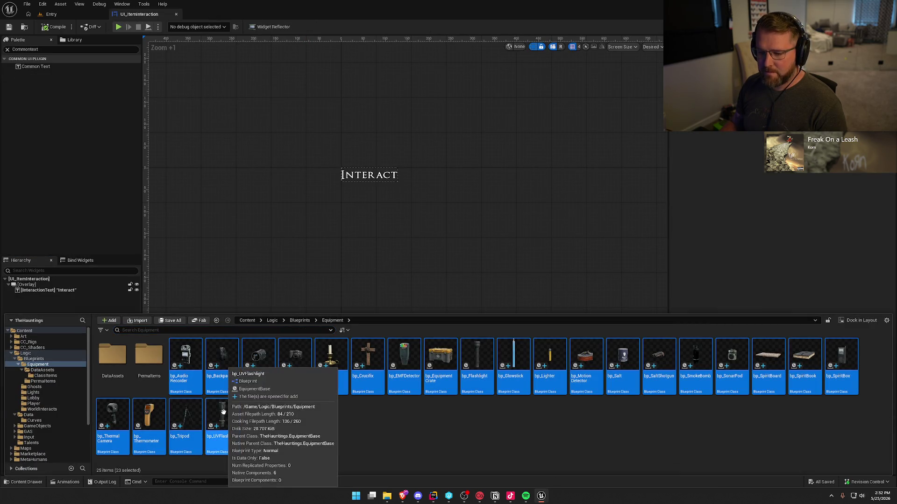
Step: Open the 23 equipment blueprints in a Property Matrix and expand the Item properties
{"action": "right_click", "coordinate": [224, 412]}
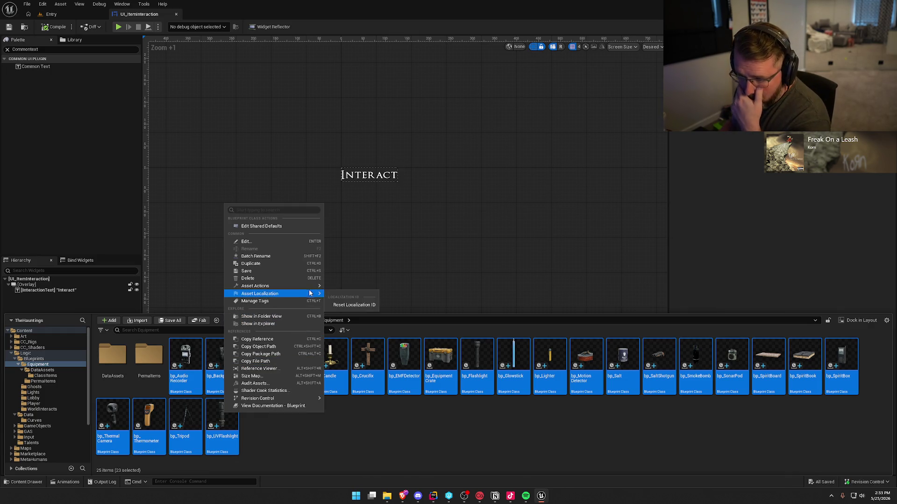
{"action": "mouse_move", "coordinate": [312, 290]}
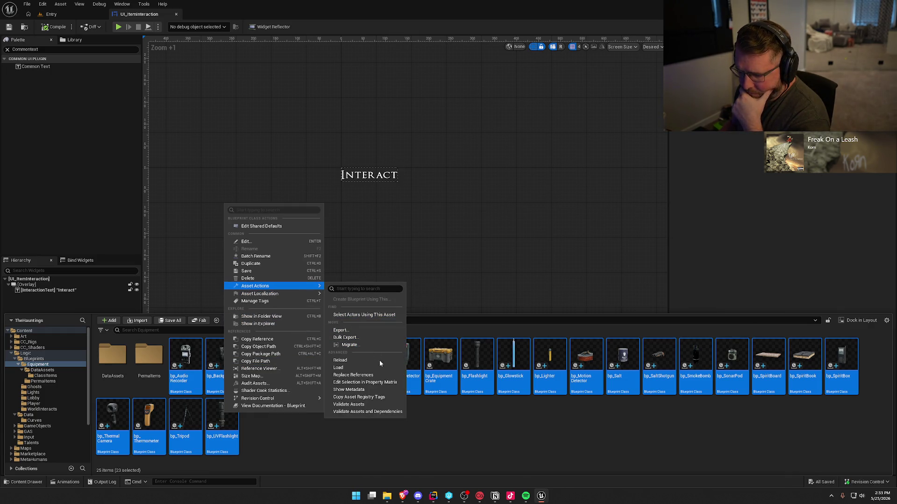
{"action": "left_click", "coordinate": [387, 383]}
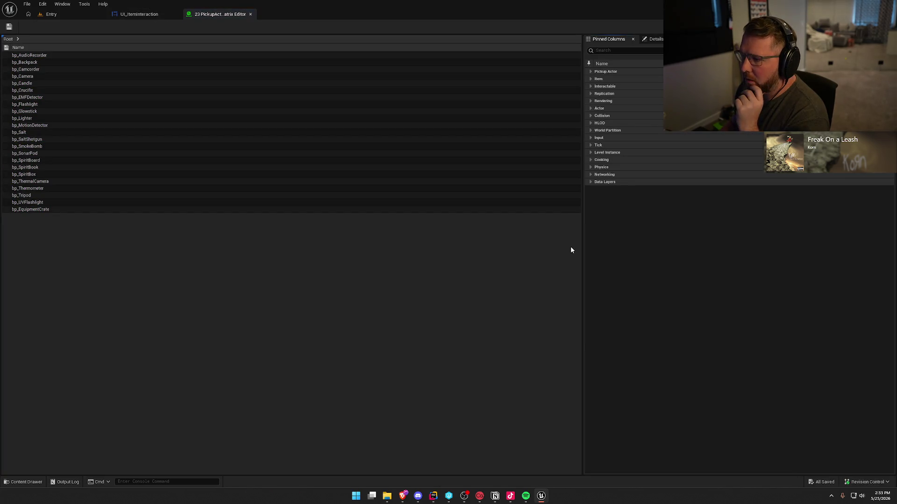
{"action": "left_click", "coordinate": [591, 87]}
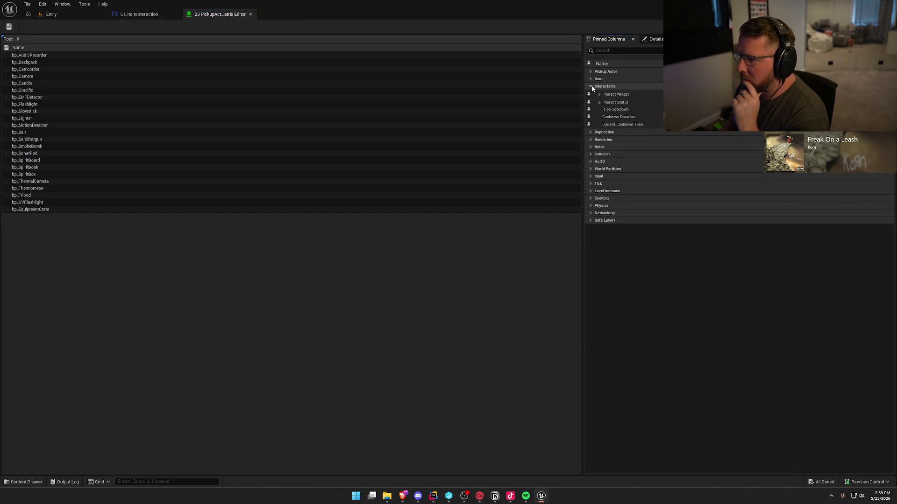
{"action": "left_click", "coordinate": [600, 95]}
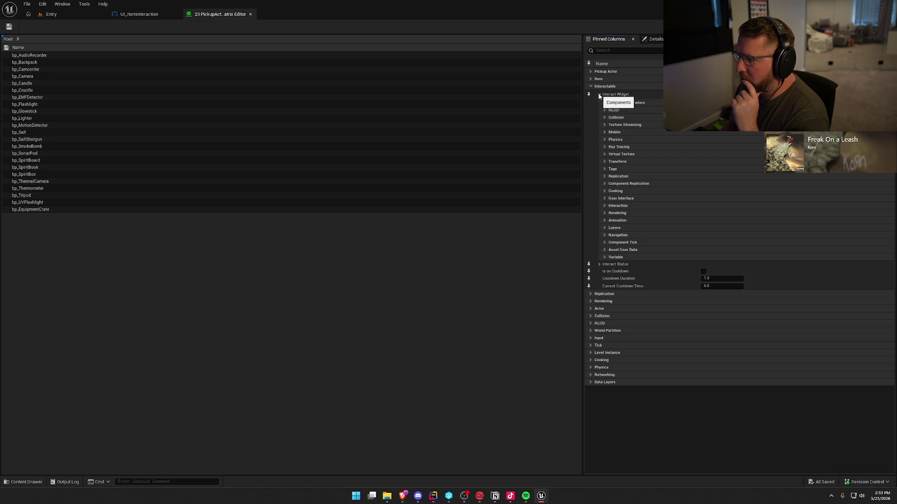
{"action": "left_click", "coordinate": [599, 95]}
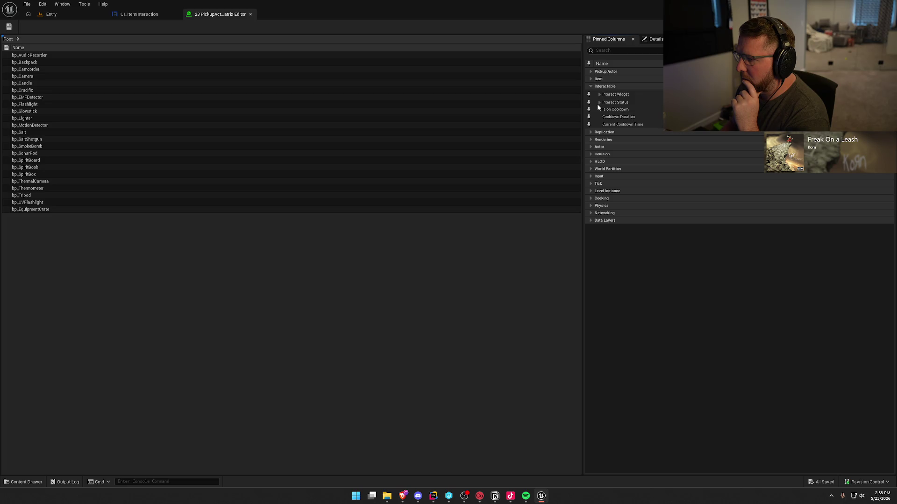
{"action": "left_click", "coordinate": [598, 92]}
{"action": "left_click", "coordinate": [598, 91]}
{"action": "left_click", "coordinate": [591, 87]}
{"action": "left_click", "coordinate": [590, 79]}
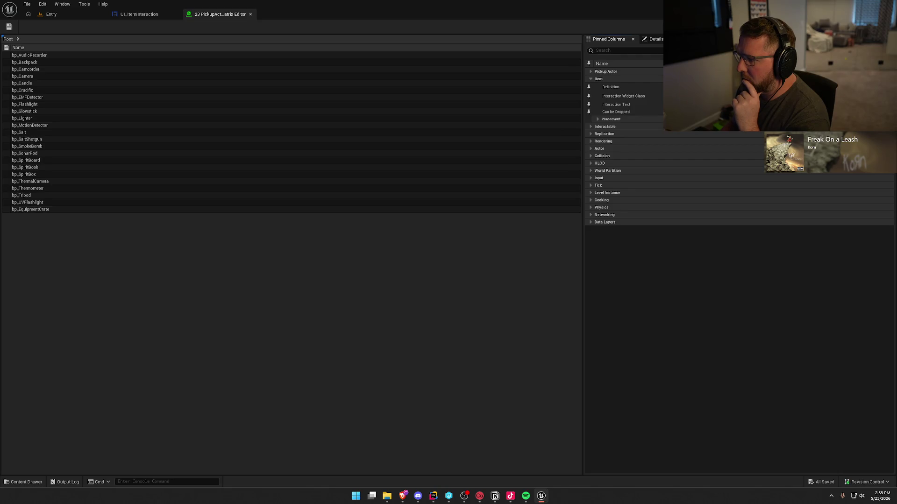
Step: Set Interaction Widget Class to UI_ItemInteraction, check out and save all 23, and close the matrix
{"action": "left_click", "coordinate": [139, 14]}
{"action": "key", "text": "ctrl+space"}
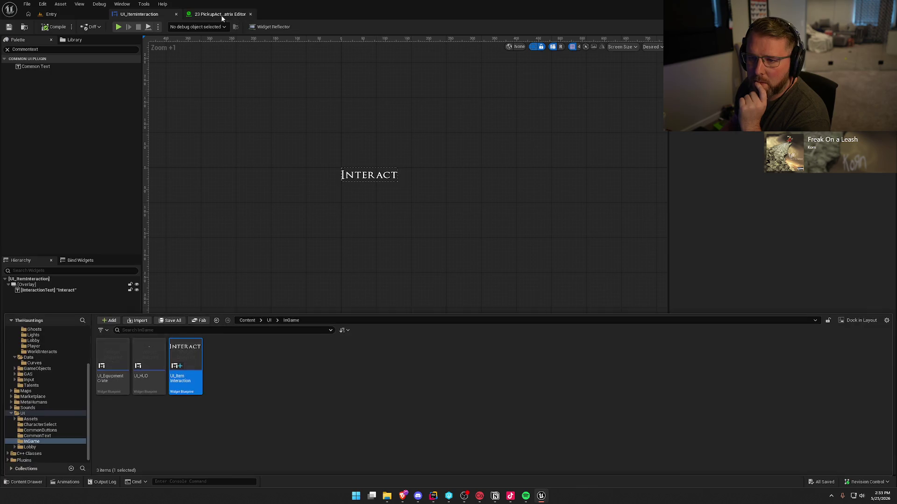
{"action": "left_click", "coordinate": [221, 14]}
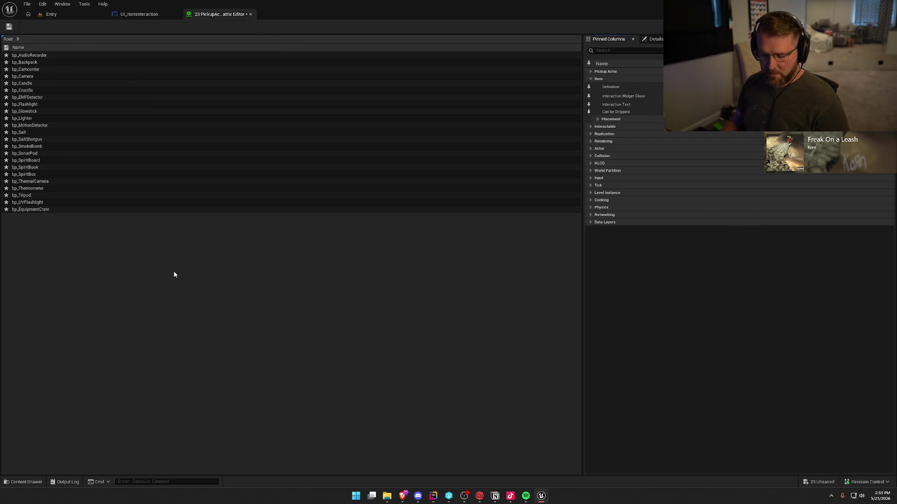
{"action": "left_click", "coordinate": [462, 327]}
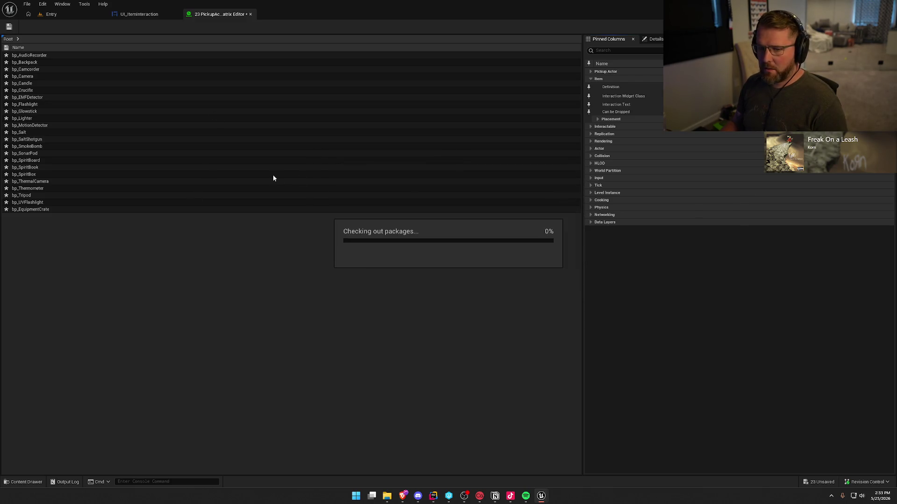
{"action": "middle_click", "coordinate": [211, 15]}
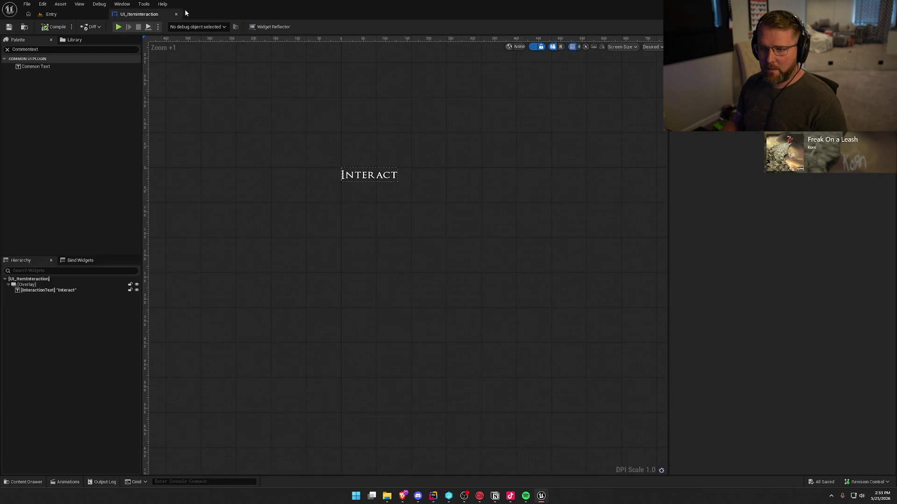
Step: Open bp_AudioRecorder from the Equipment folder in the asset browser
{"action": "key", "text": "ctrl+space"}
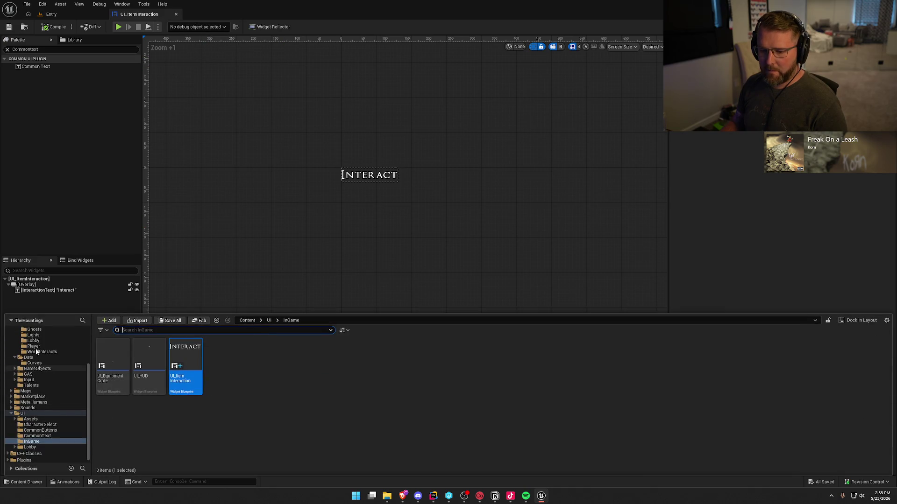
{"action": "scroll", "coordinate": [47, 350], "scroll_direction": "up", "scroll_amount": 2}
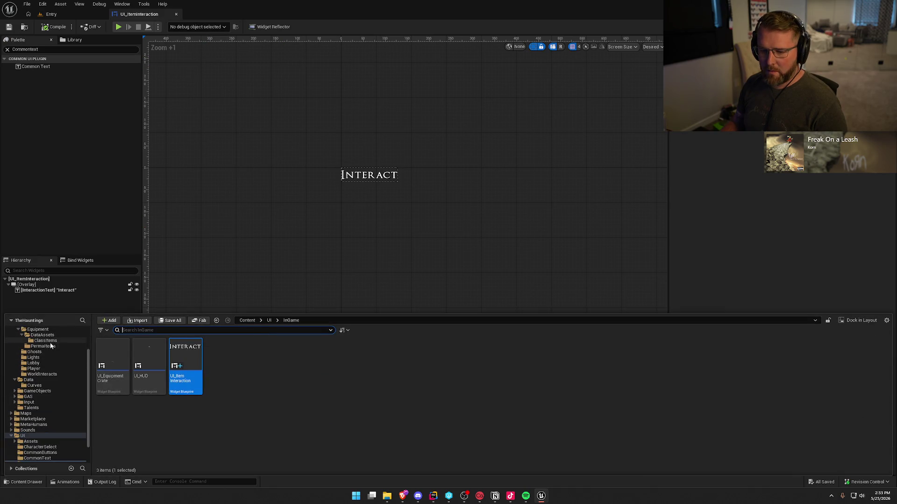
{"action": "left_click", "coordinate": [43, 346]}
{"action": "left_click", "coordinate": [42, 330]}
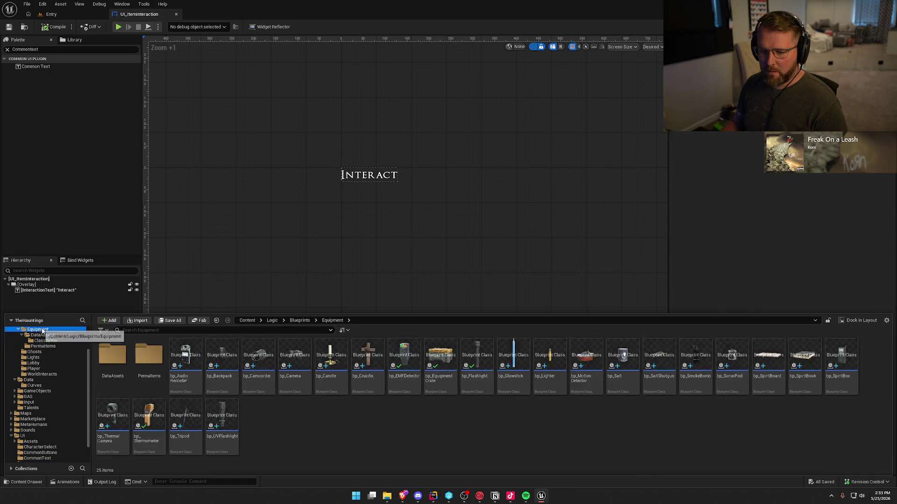
{"action": "left_click", "coordinate": [181, 351]}
{"action": "double_click", "coordinate": [181, 351]}
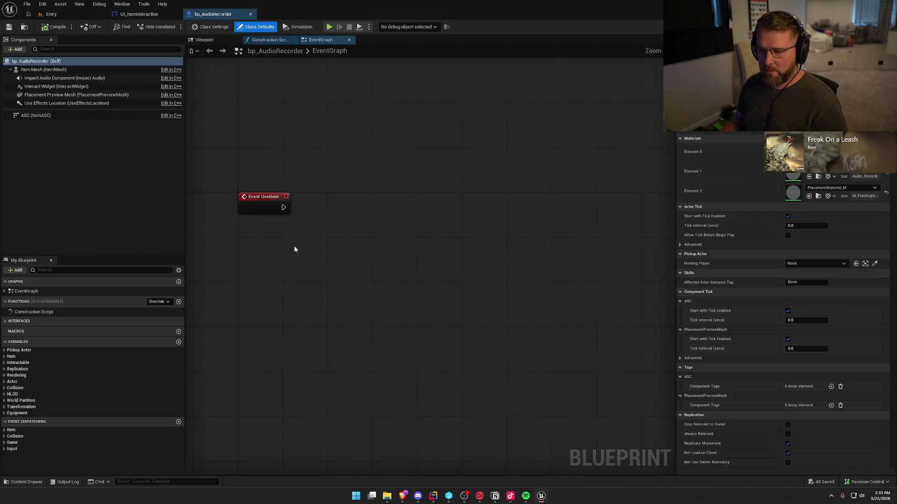
Step: Verify Interaction Widget Class defaults to UI_ItemInteraction, then return to the Entry level
{"action": "left_click", "coordinate": [13, 357]}
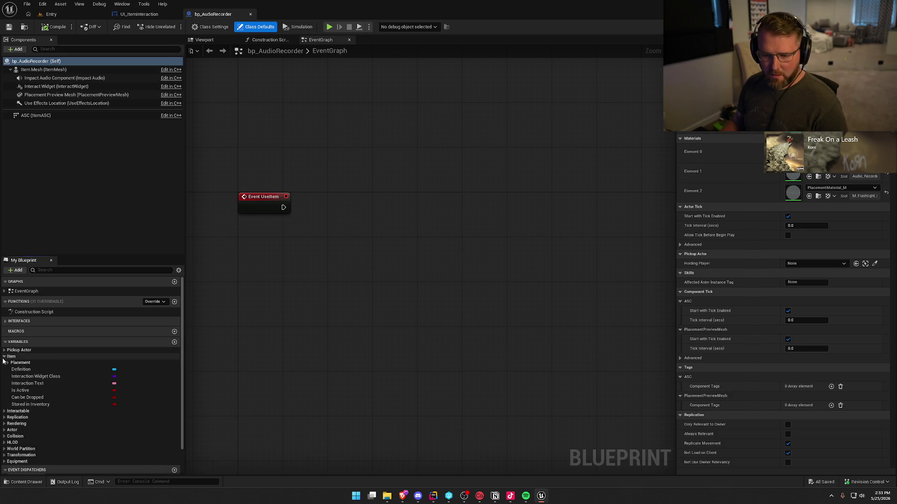
{"action": "left_click", "coordinate": [24, 378]}
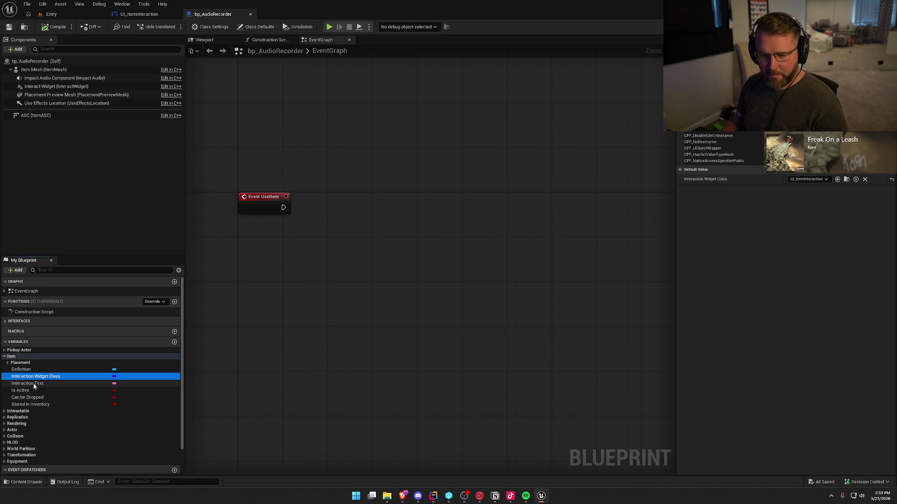
{"action": "left_click", "coordinate": [33, 384]}
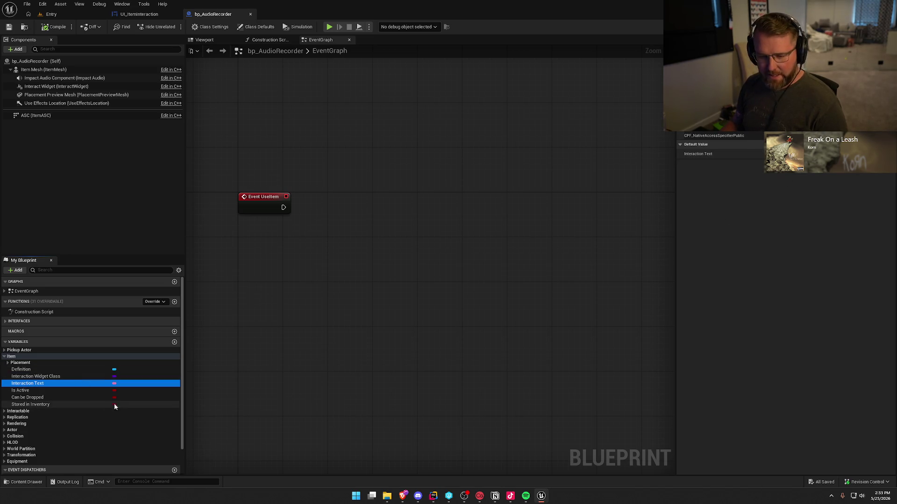
{"action": "left_click", "coordinate": [4, 412]}
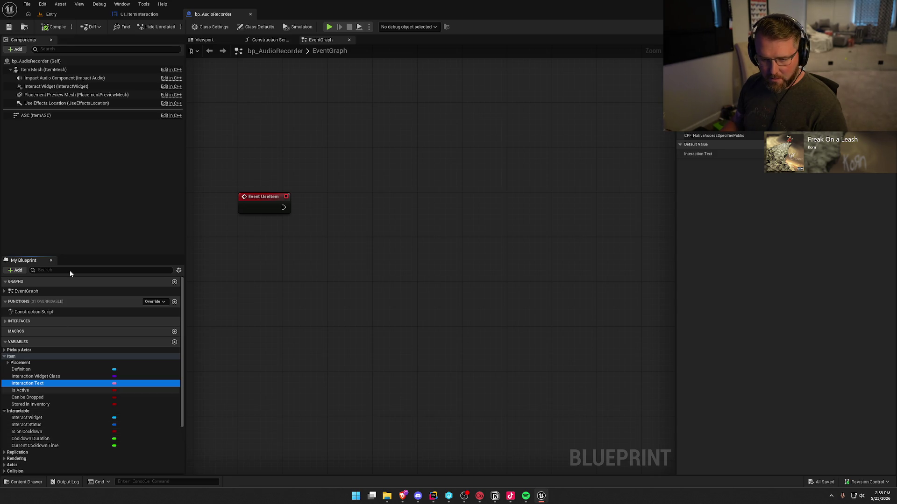
{"action": "left_click", "coordinate": [56, 29]}
{"action": "key", "text": "ctrl+Tab"}
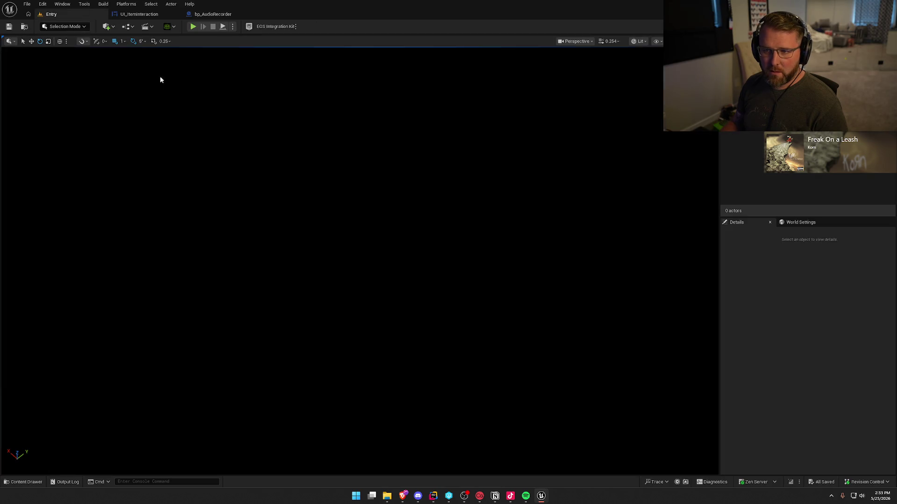
Step: Open the Content Drawer's Maps folder and load the TestWorld map
{"action": "key", "text": "ctrl+space"}
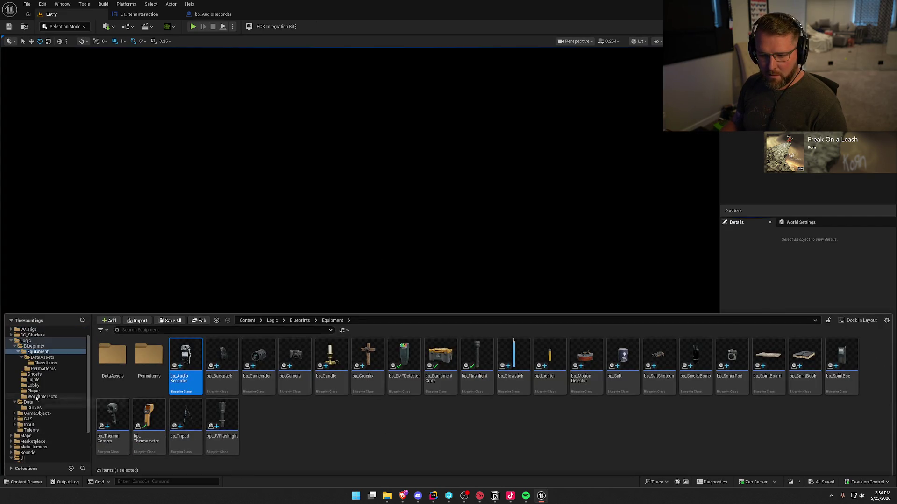
{"action": "left_click", "coordinate": [26, 436]}
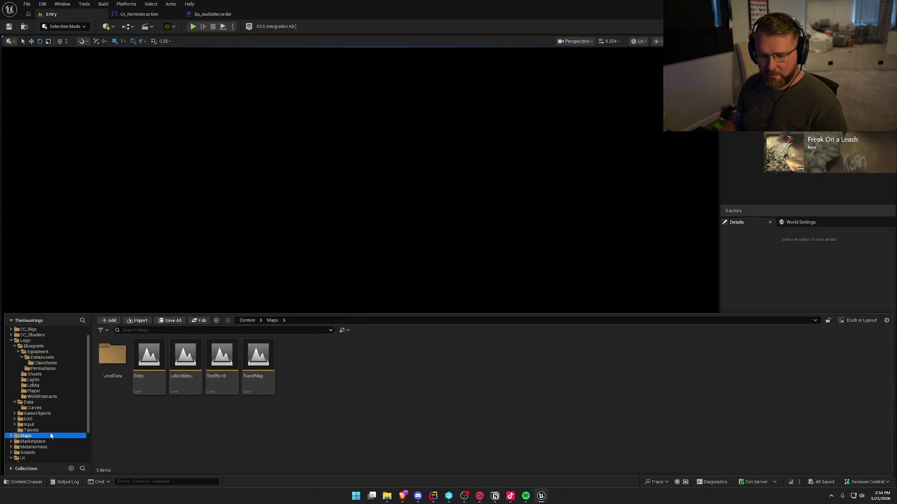
{"action": "double_click", "coordinate": [219, 363]}
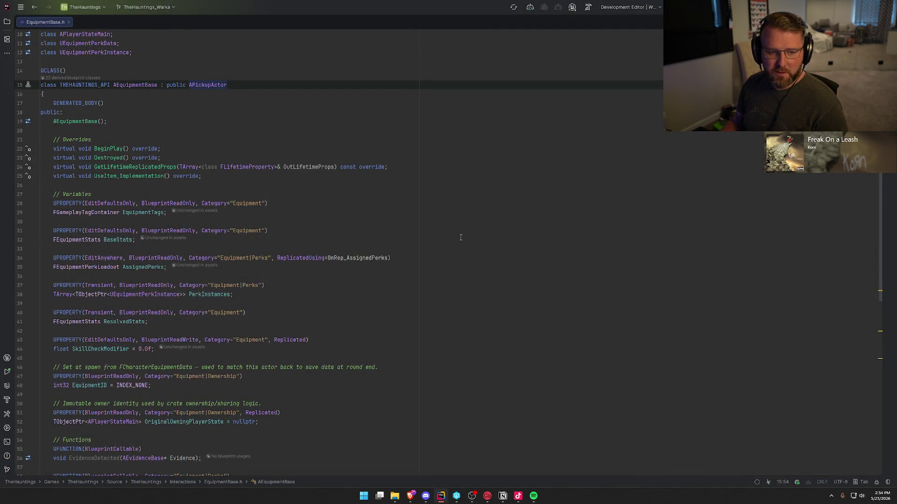
Step: Close the EquipmentBase.h tab in Rider
{"action": "left_click", "coordinate": [69, 22]}
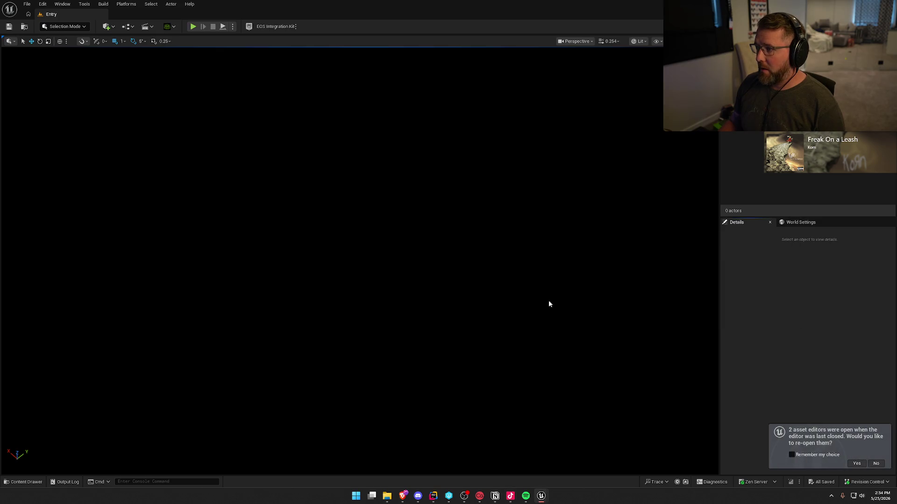
Step: Decline reopening the asset editors and load TestWorld from the Content Drawer's Maps folder
{"action": "left_click", "coordinate": [876, 464]}
{"action": "key", "text": "ctrl+space"}
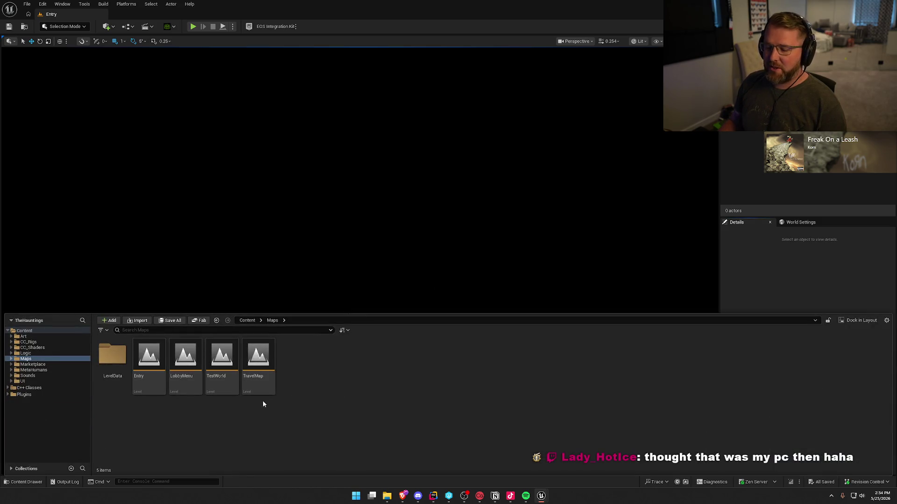
{"action": "double_click", "coordinate": [220, 361]}
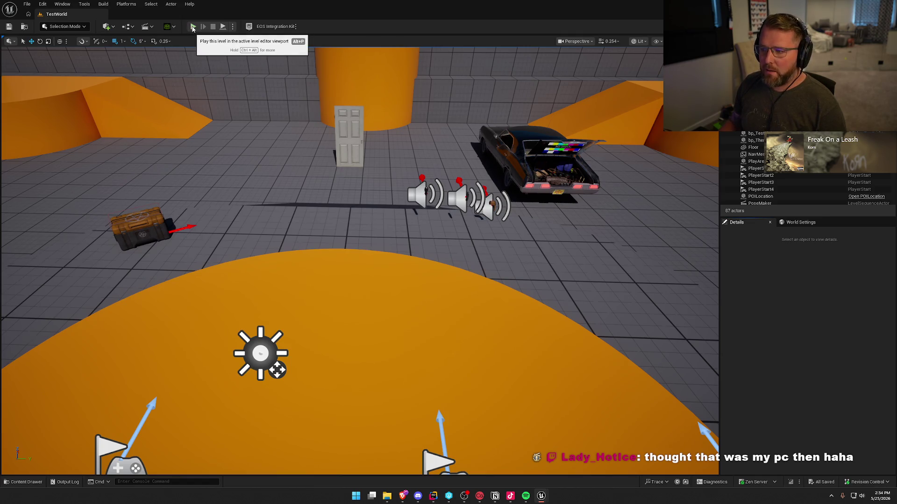
Step: Start Play, walk to the items, and pick up and drop the thermometer gun
{"action": "left_click", "coordinate": [192, 27]}
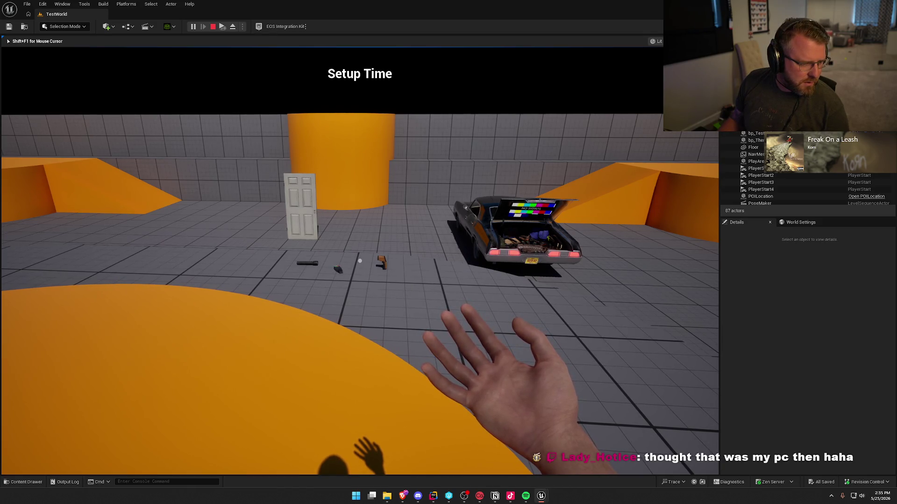
{"action": "key", "text": "w"}
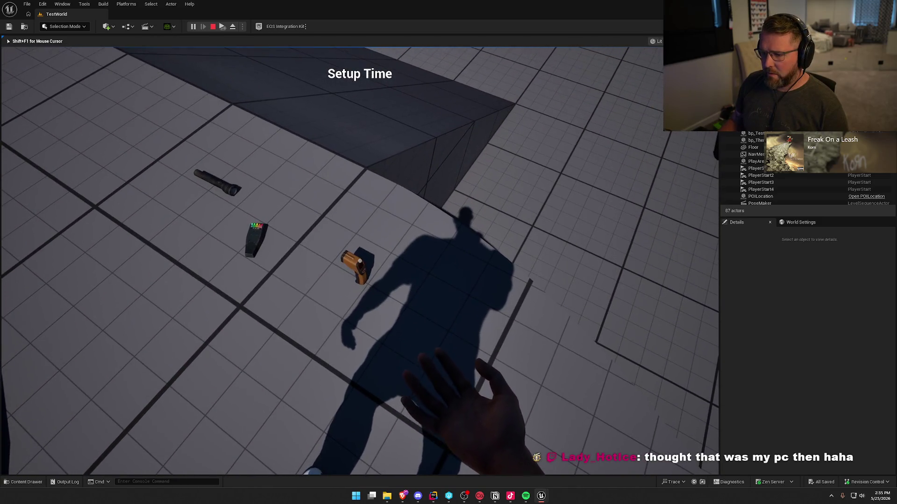
{"action": "key", "text": "e"}
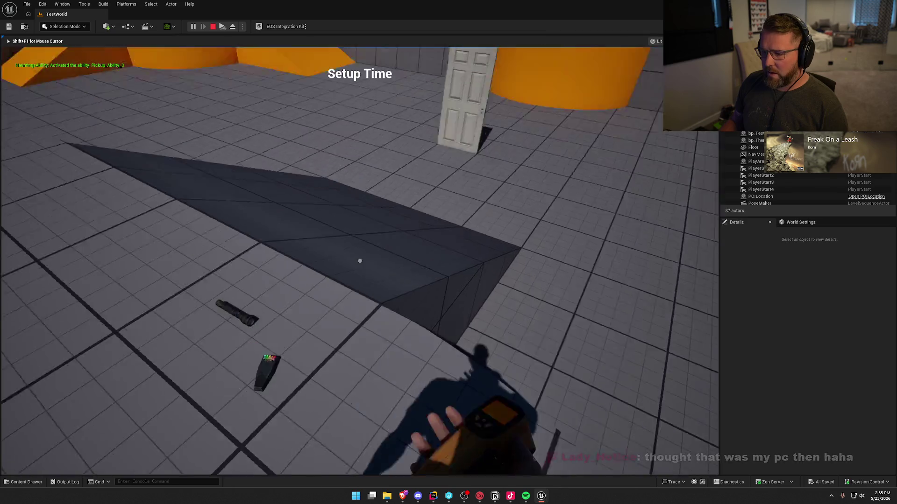
{"action": "key", "text": "g"}
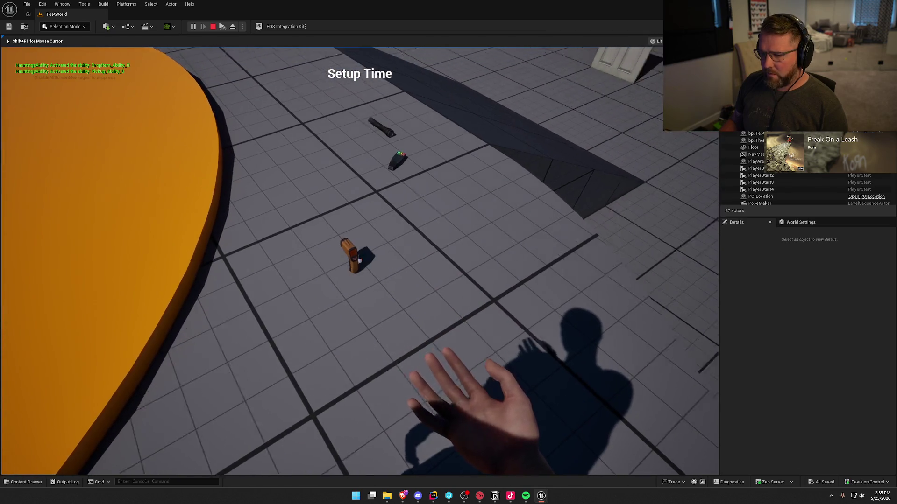
Step: Sprint to the white door, open it with E, and stop the session with Esc
{"action": "key", "text": "shift+w"}
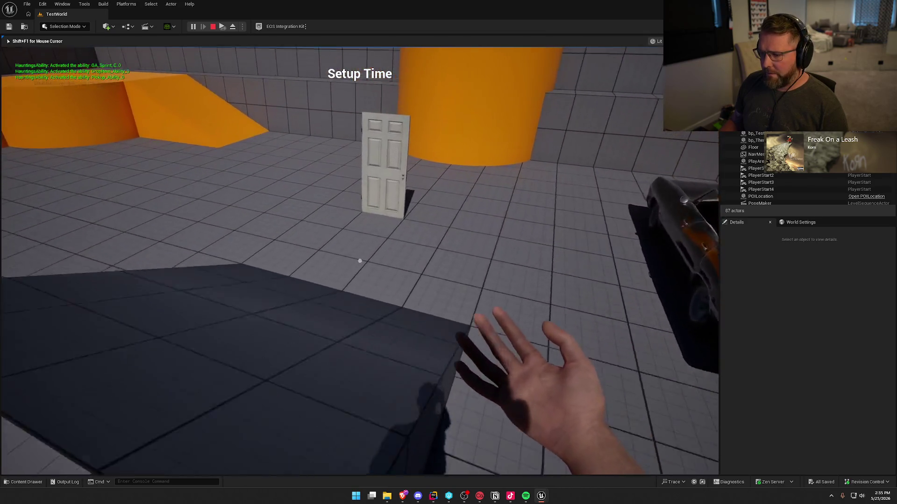
{"action": "key", "text": "w"}
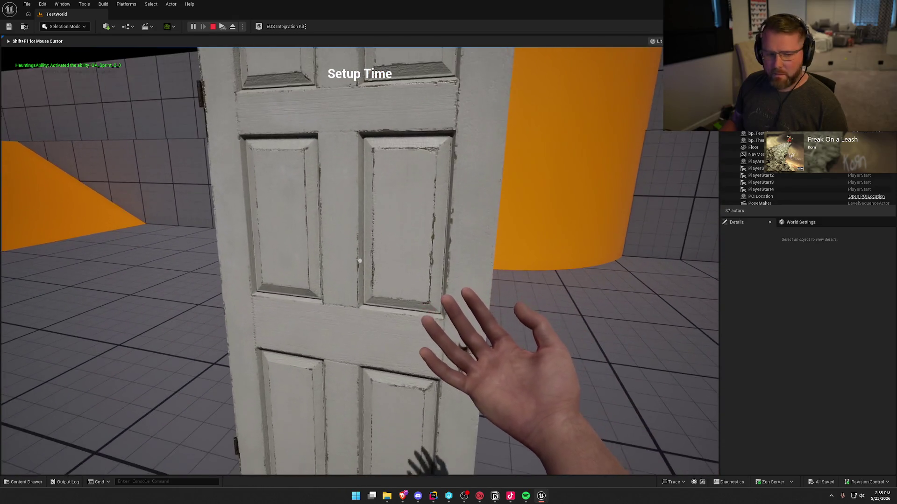
{"action": "key", "text": "s"}
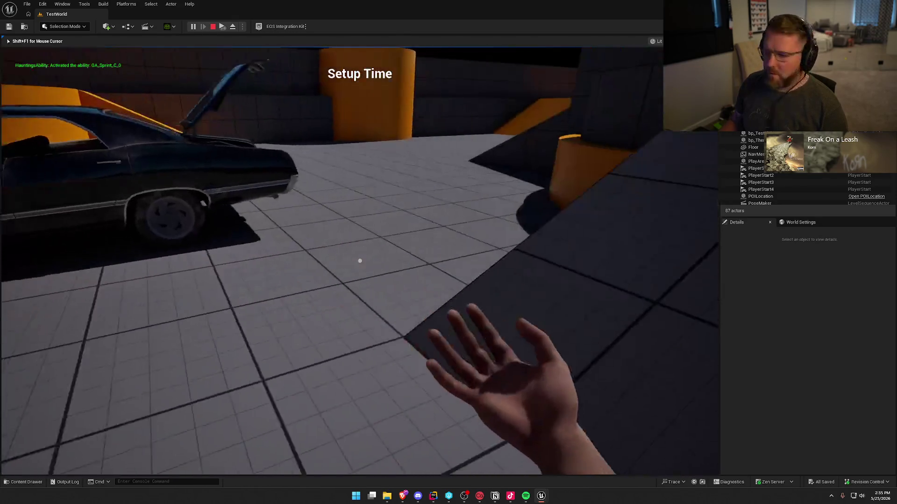
{"action": "key", "text": "e"}
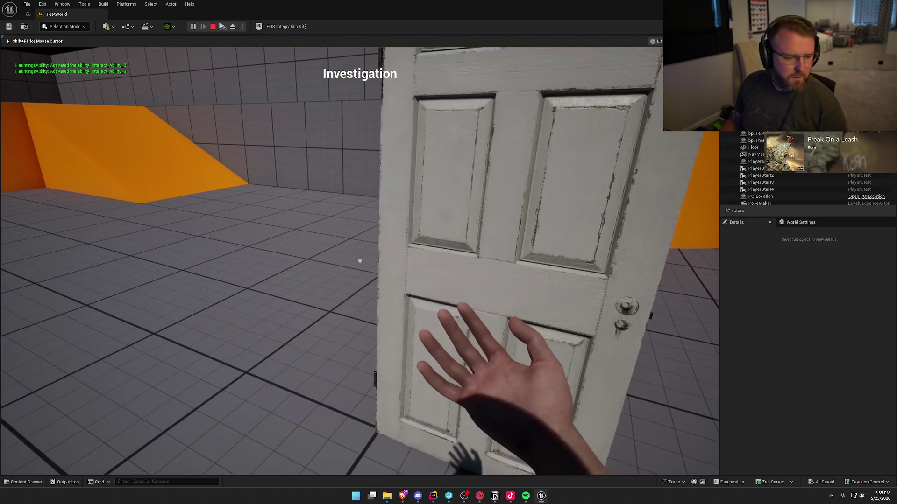
{"action": "key", "text": "Escape"}
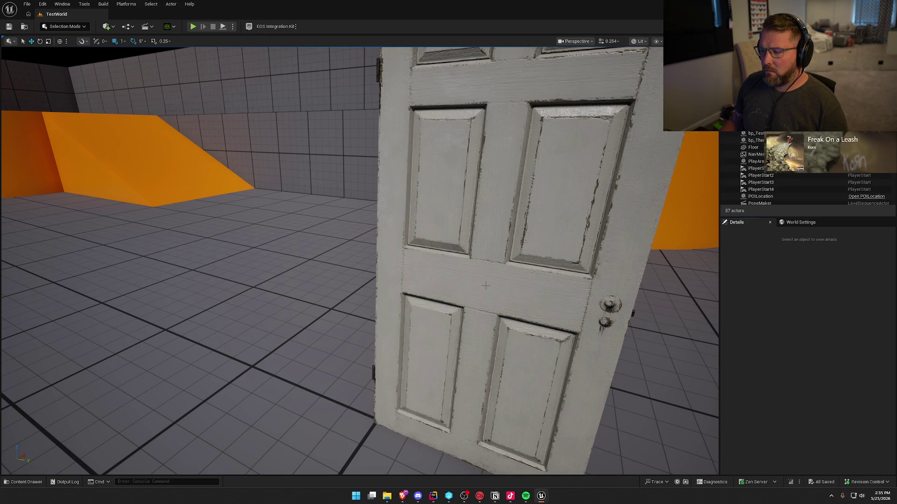
Step: Browse to Logic > Blueprints, select the door actor, and open its bp_Door blueprint
{"action": "left_click", "coordinate": [26, 482]}
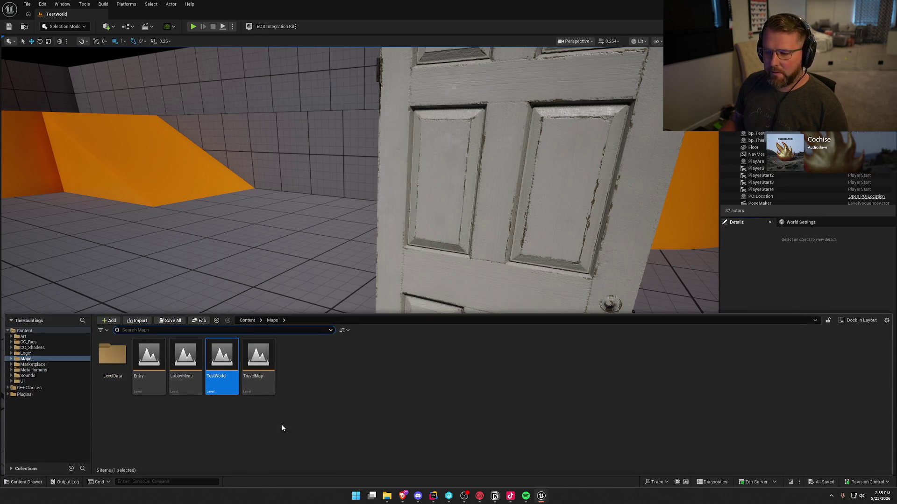
{"action": "left_click", "coordinate": [46, 353]}
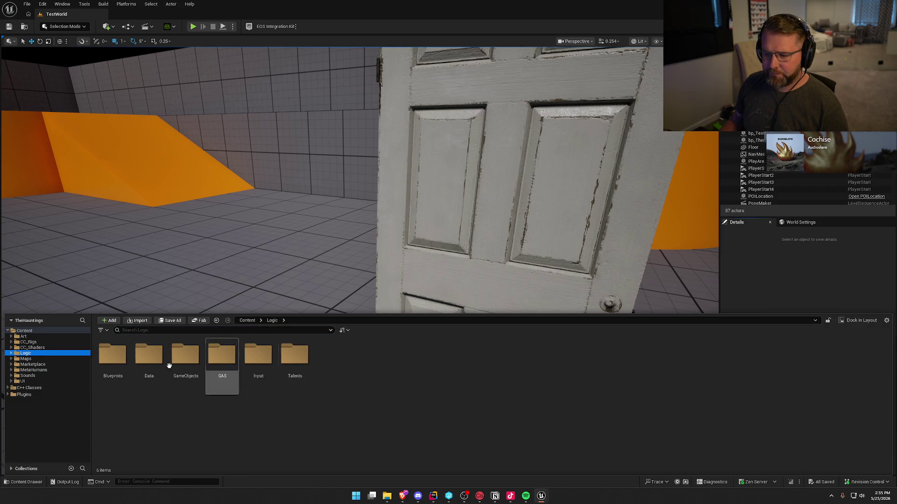
{"action": "double_click", "coordinate": [119, 363]}
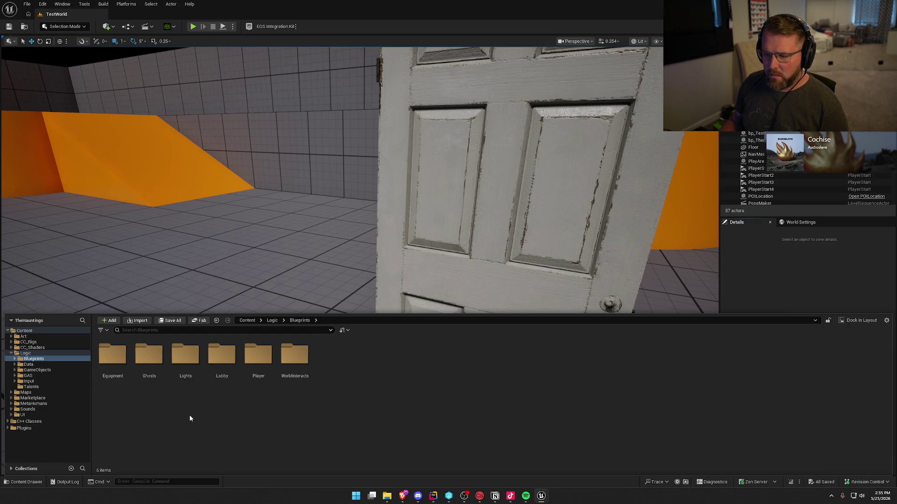
{"action": "left_click", "coordinate": [411, 280]}
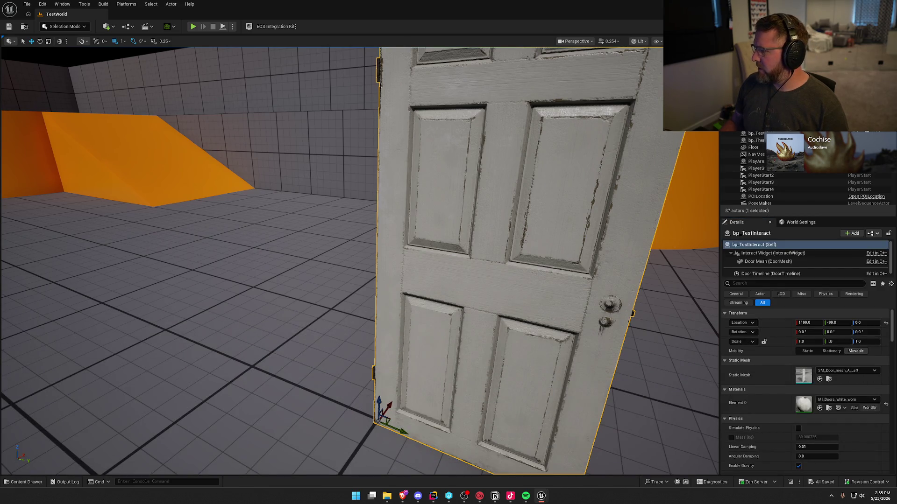
{"action": "double_click", "coordinate": [738, 243]}
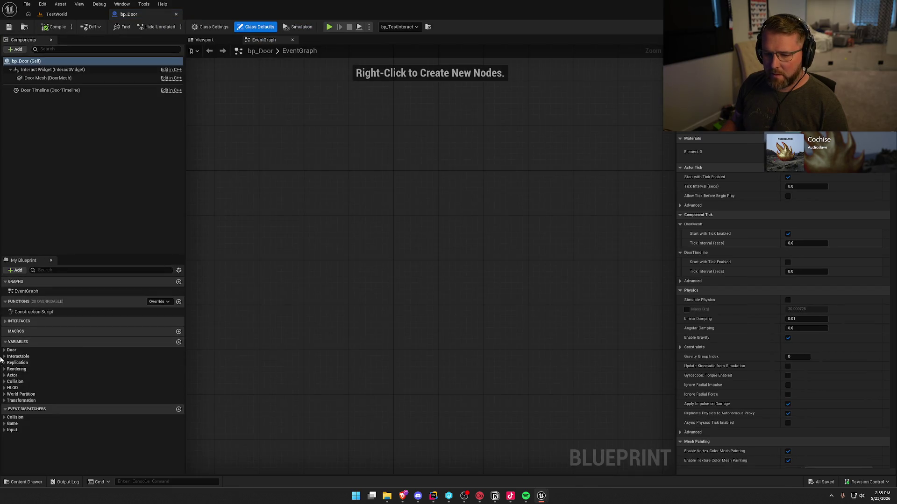
Step: Inspect bp_Door's Interact Widget variable and expand and collapse the Door variable group
{"action": "left_click", "coordinate": [4, 356]}
{"action": "left_click", "coordinate": [5, 357]}
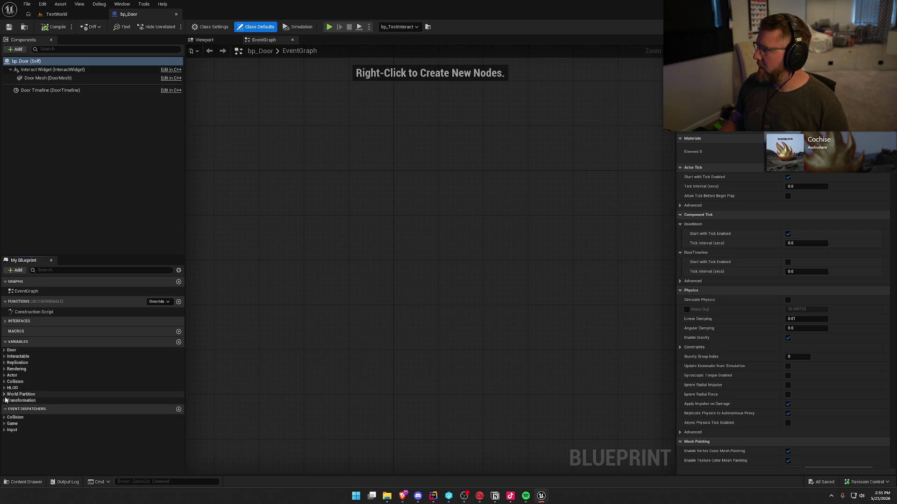
{"action": "left_click", "coordinate": [4, 357]}
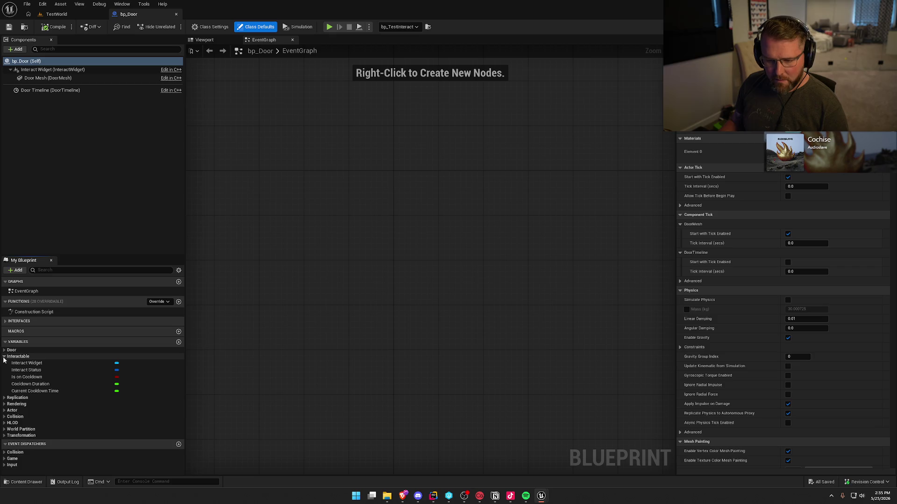
{"action": "left_click", "coordinate": [50, 367]}
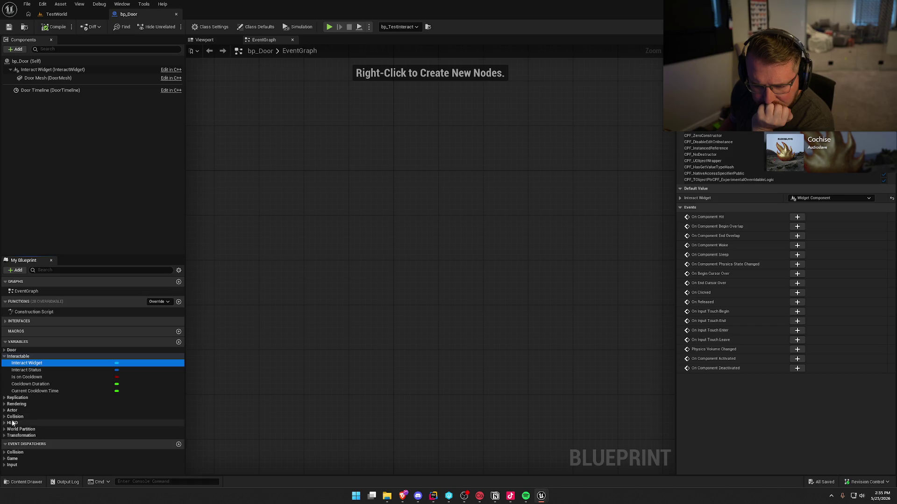
{"action": "left_click", "coordinate": [5, 351]}
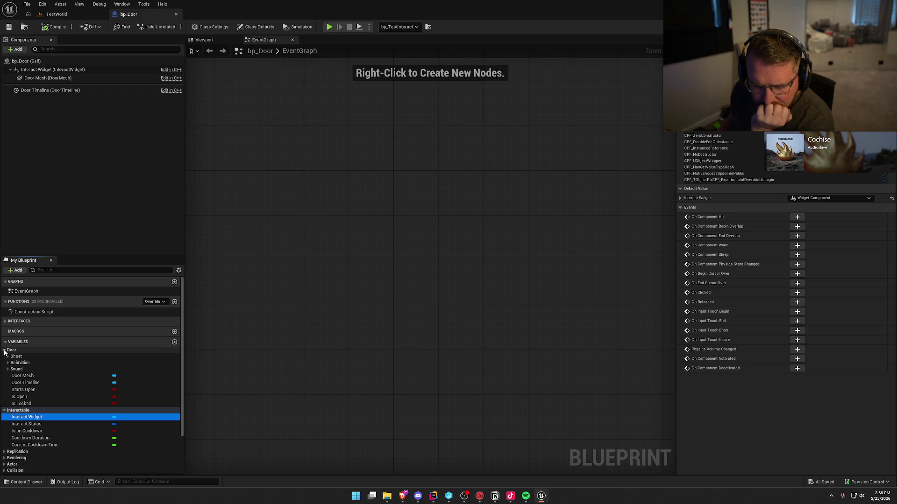
{"action": "left_click", "coordinate": [5, 351]}
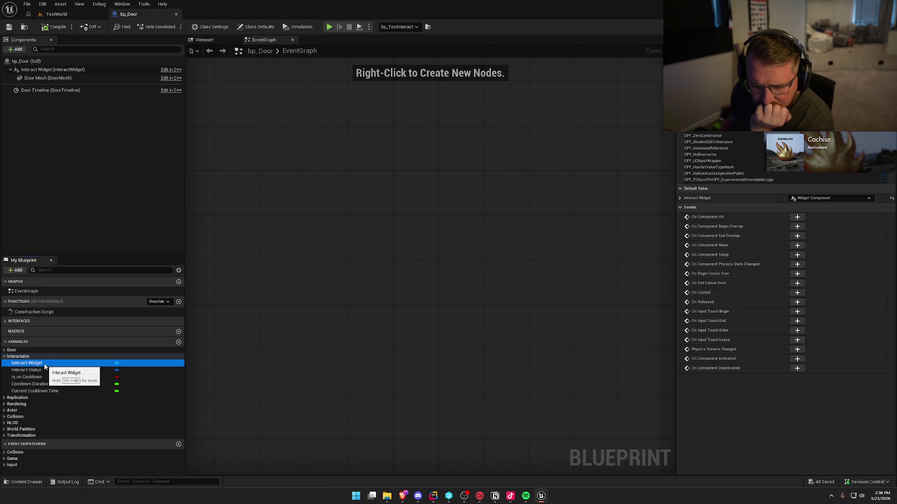
{"action": "left_click", "coordinate": [40, 70]}
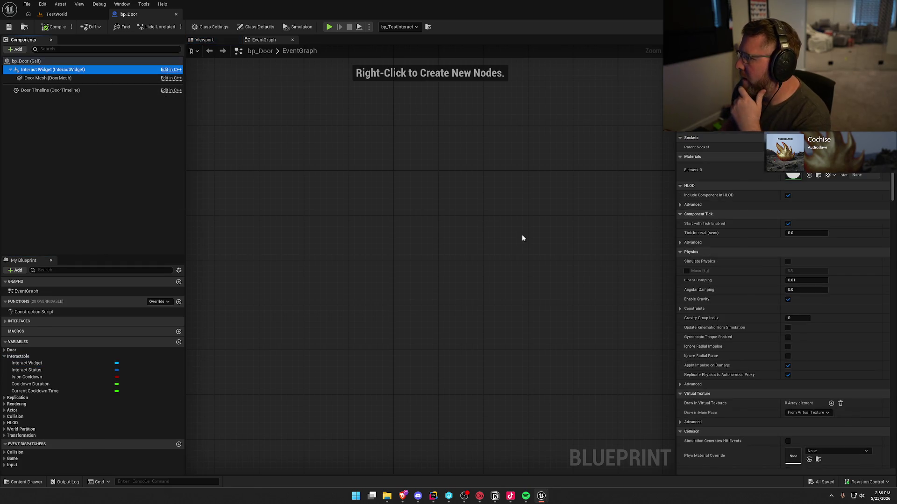
Step: Set the Interact Widget's Widget Class to UI_ItemInteraction
{"action": "scroll", "coordinate": [764, 295], "scroll_direction": "down", "scroll_amount": 10}
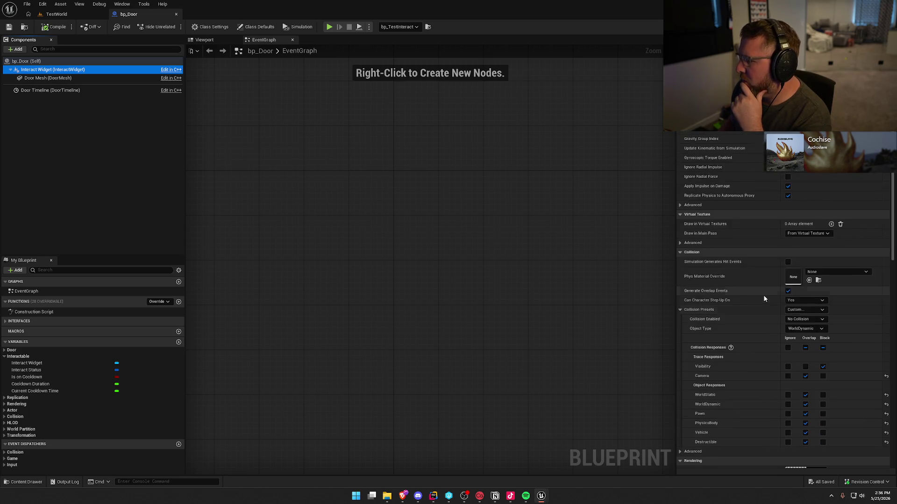
{"action": "scroll", "coordinate": [764, 298], "scroll_direction": "down", "scroll_amount": 10}
{"action": "left_click", "coordinate": [810, 271]}
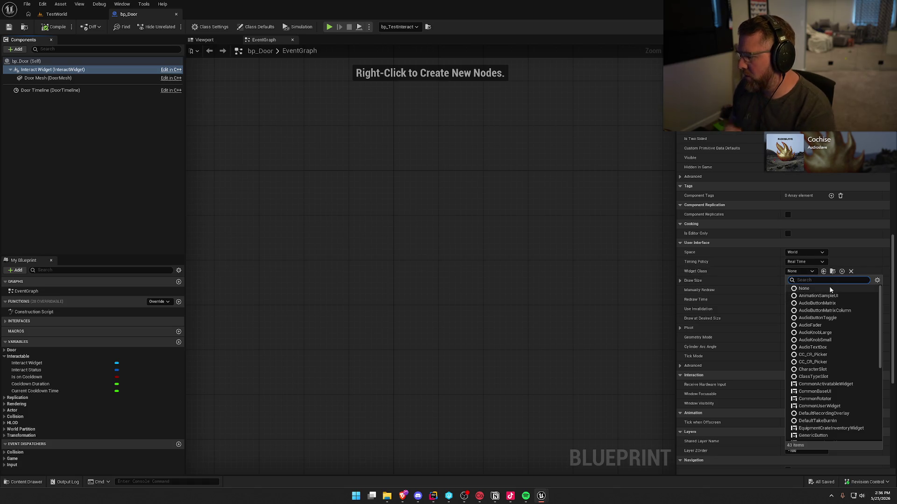
{"action": "type", "text": "I"}
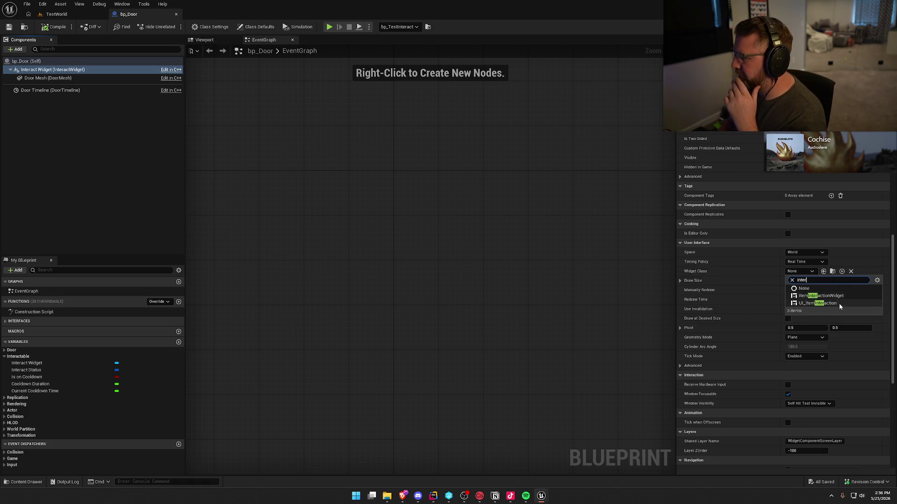
{"action": "left_click", "coordinate": [819, 304]}
Step: Compile bp_Door, confirm checking out the assets, and return to the TestWorld level
{"action": "left_click", "coordinate": [55, 27]}
{"action": "left_click", "coordinate": [465, 326]}
{"action": "left_click", "coordinate": [56, 14]}
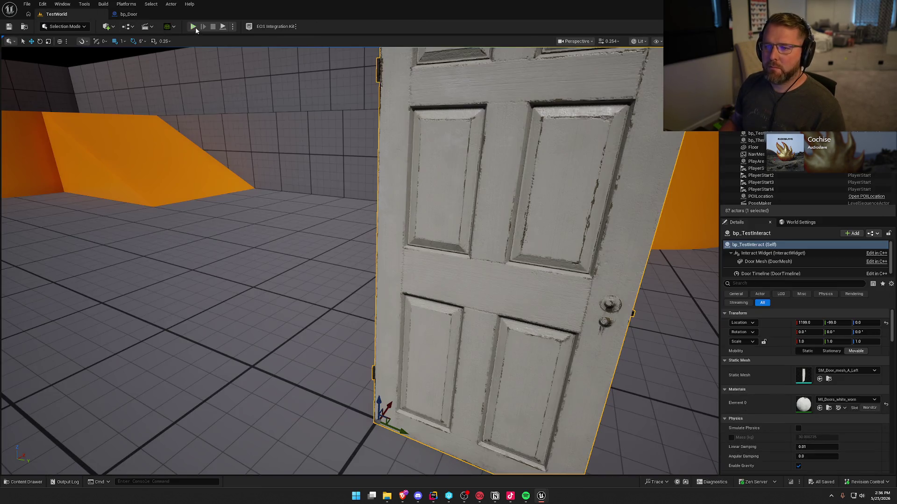
Step: Play TestWorld, sprint to the door, open and close it with E, then stop with Esc
{"action": "left_click", "coordinate": [193, 26]}
{"action": "key", "text": "w"}
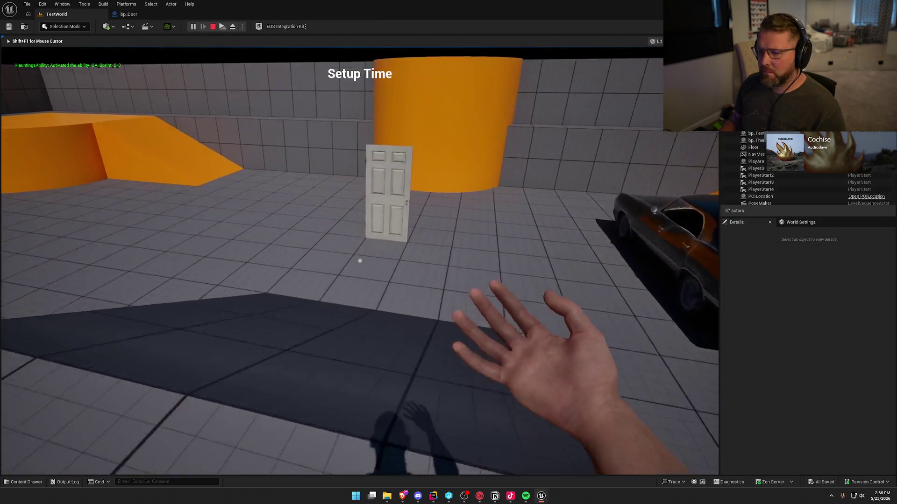
{"action": "key", "text": "shift"}
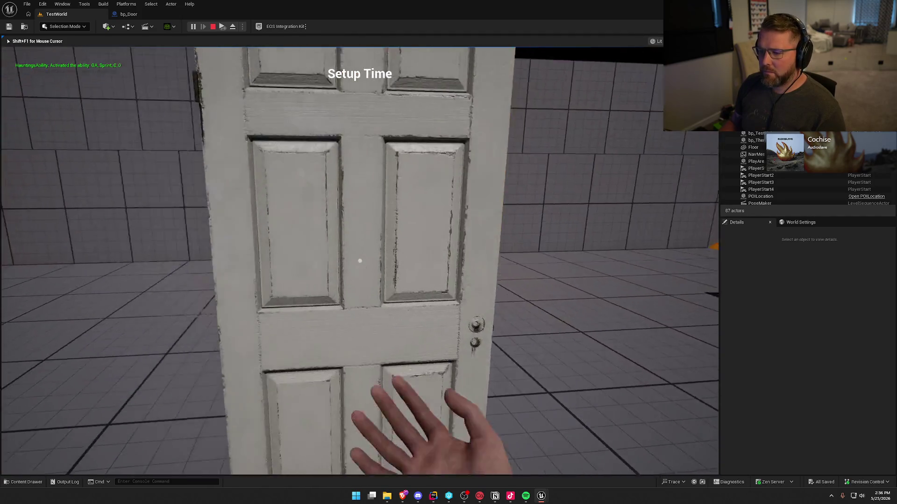
{"action": "key", "text": "e"}
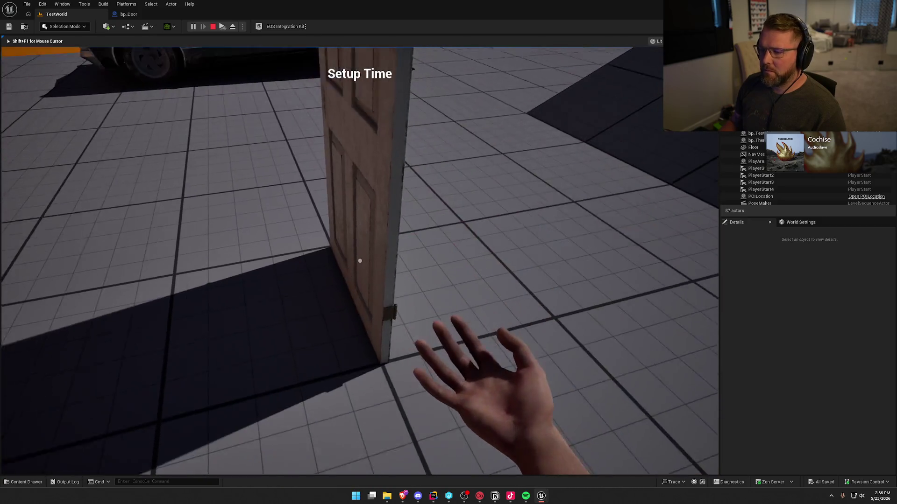
{"action": "key", "text": "e"}
{"action": "key", "text": "e"}
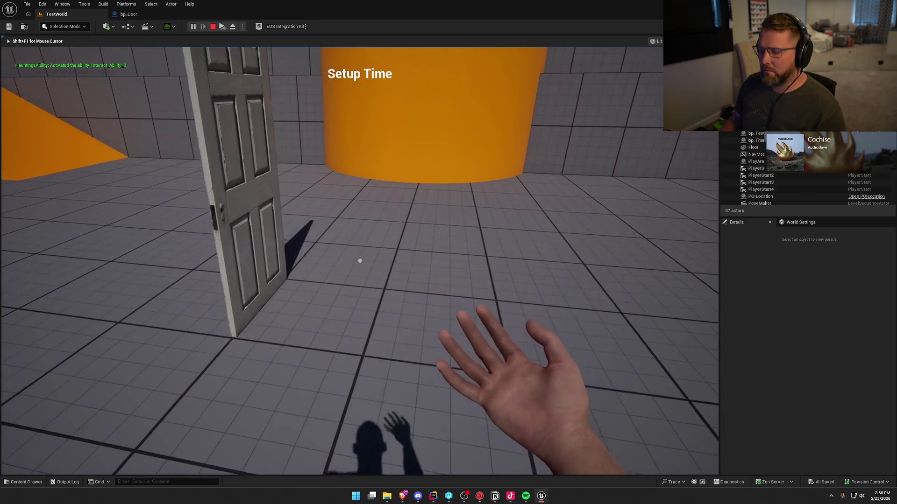
{"action": "key", "text": "Escape"}
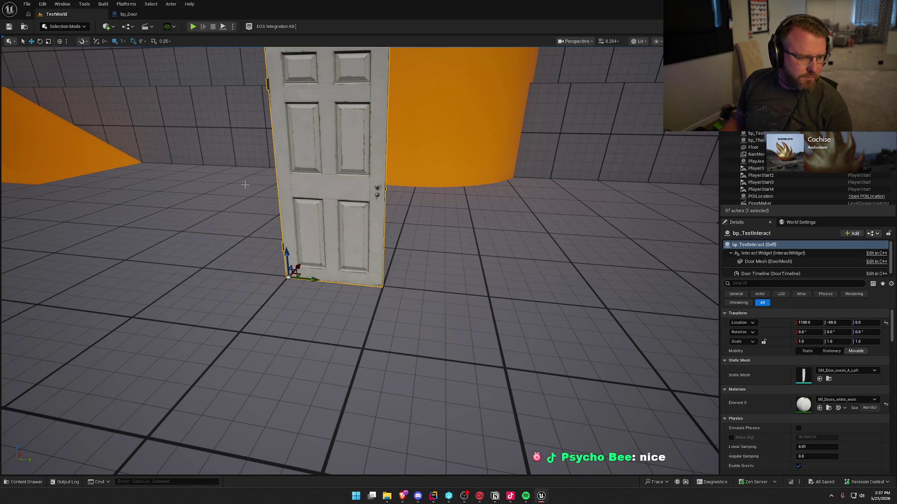
Step: Orbit the viewport over the door, car and ramp, then close Unreal Editor with Alt+F4
{"action": "left_click_drag", "start_coordinate": [519, 163], "coordinate": [519, 243]}
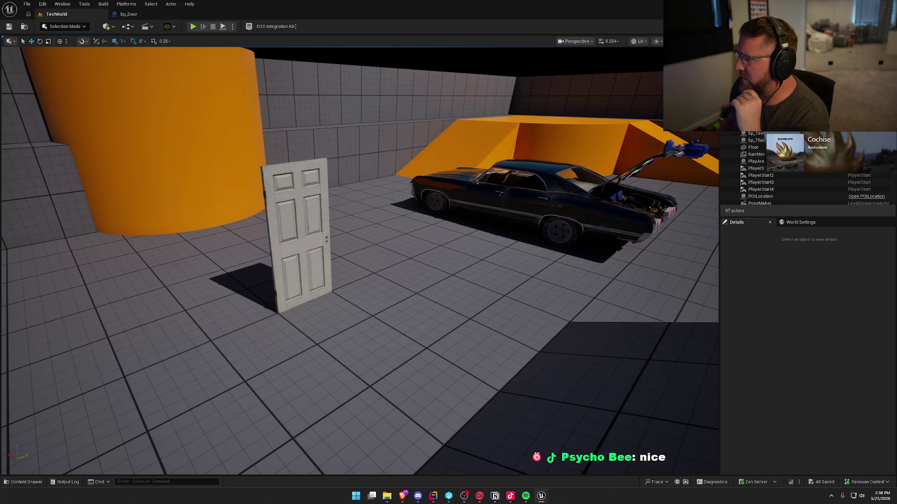
{"action": "key", "text": "alt+F4"}
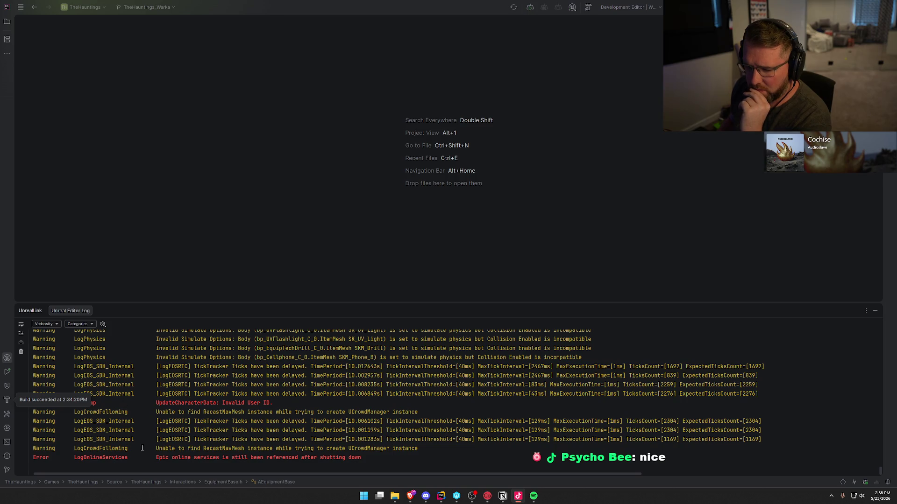
Step: Scroll up the Unreal Editor Log and select the SpiritBook physics warning lines
{"action": "scroll", "coordinate": [443, 447], "scroll_direction": "up", "scroll_amount": 10}
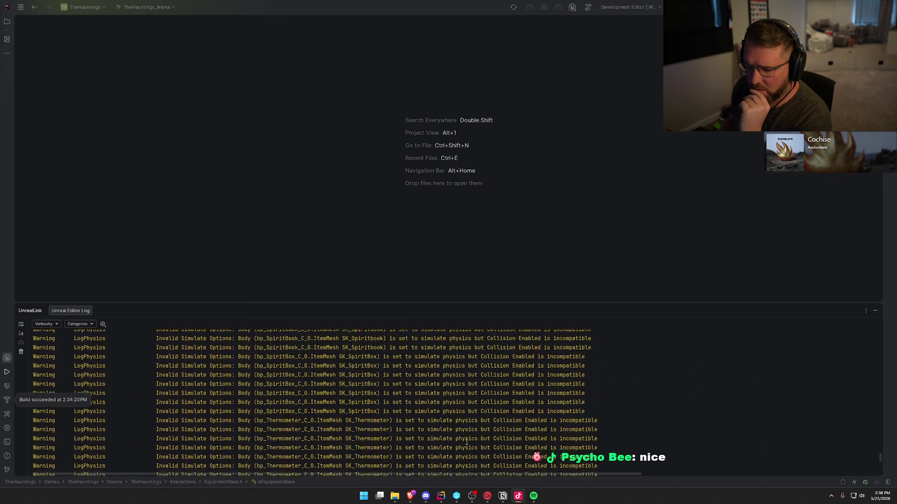
{"action": "left_click_drag", "start_coordinate": [209, 367], "coordinate": [526, 397]}
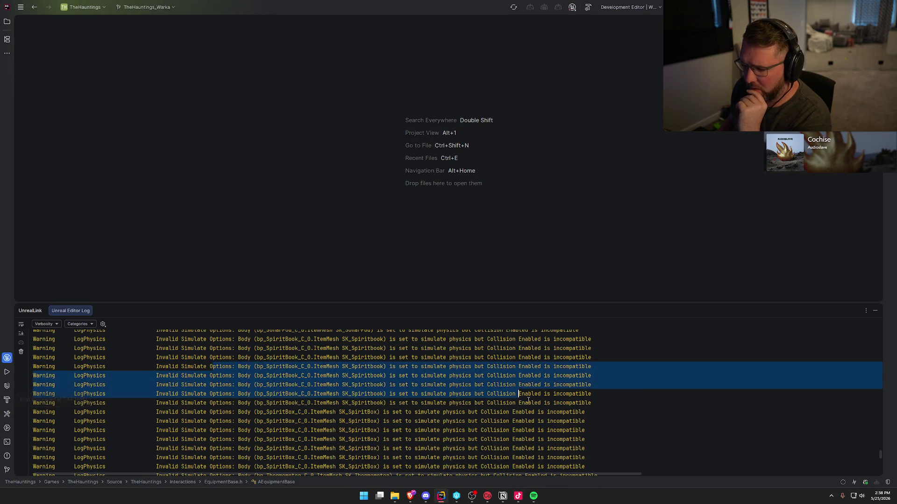
{"action": "left_click", "coordinate": [575, 423]}
Step: Scroll through the physics warnings and BodyInstance ensure error, then close the log panel
{"action": "scroll", "coordinate": [596, 423], "scroll_direction": "up", "scroll_amount": 10}
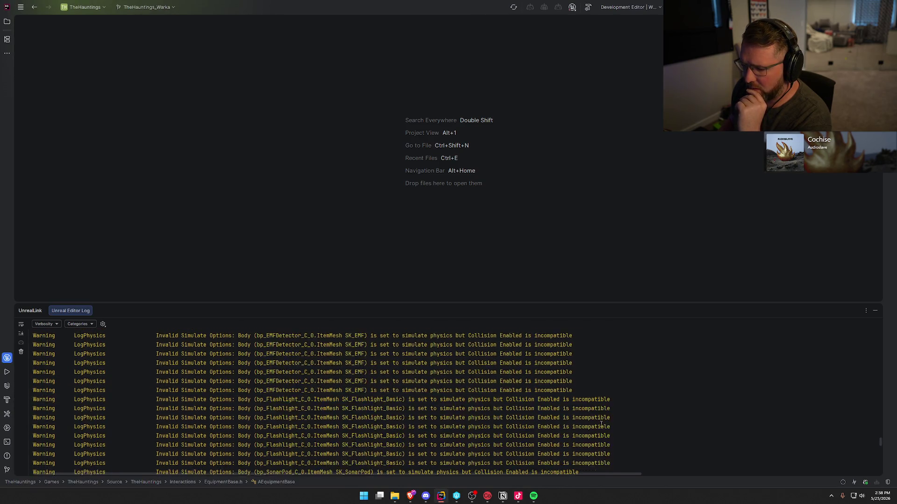
{"action": "scroll", "coordinate": [601, 424], "scroll_direction": "up", "scroll_amount": 3}
{"action": "scroll", "coordinate": [602, 424], "scroll_direction": "down", "scroll_amount": 5}
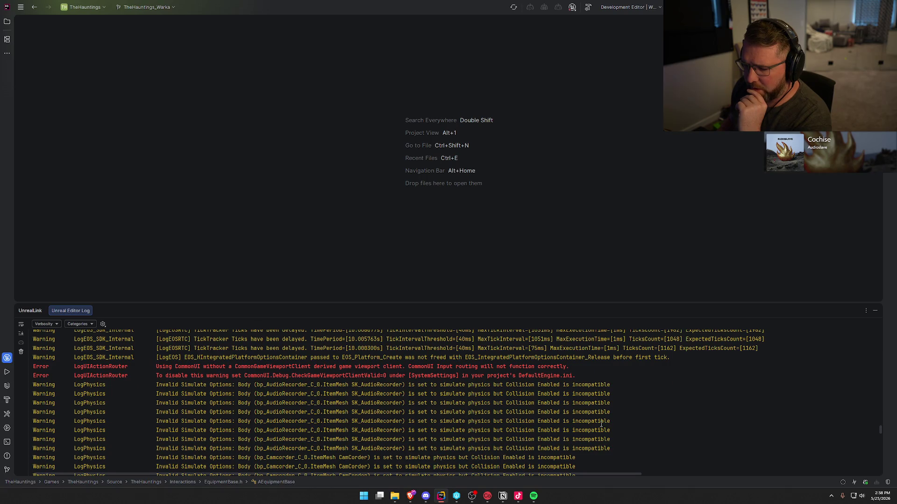
{"action": "scroll", "coordinate": [601, 425], "scroll_direction": "up", "scroll_amount": 4}
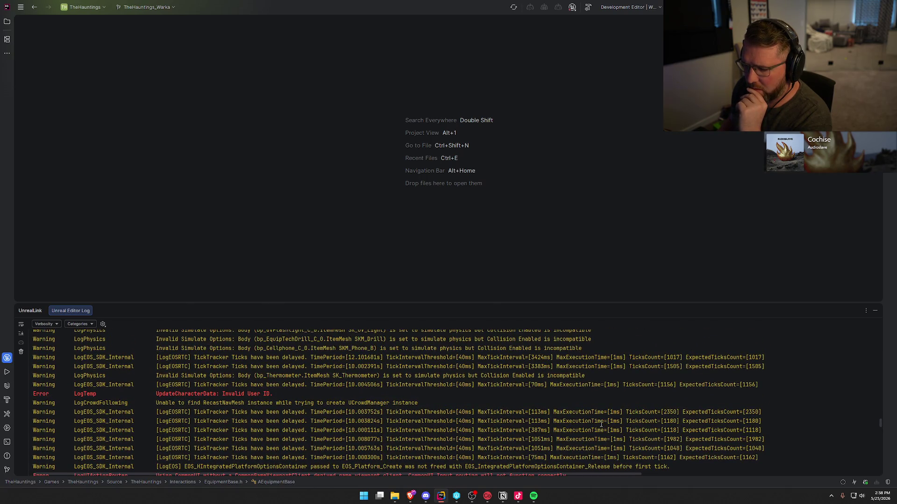
{"action": "scroll", "coordinate": [601, 424], "scroll_direction": "down", "scroll_amount": 3}
{"action": "scroll", "coordinate": [604, 424], "scroll_direction": "up", "scroll_amount": 4}
{"action": "scroll", "coordinate": [605, 424], "scroll_direction": "up", "scroll_amount": 10}
{"action": "scroll", "coordinate": [602, 423], "scroll_direction": "up", "scroll_amount": 5}
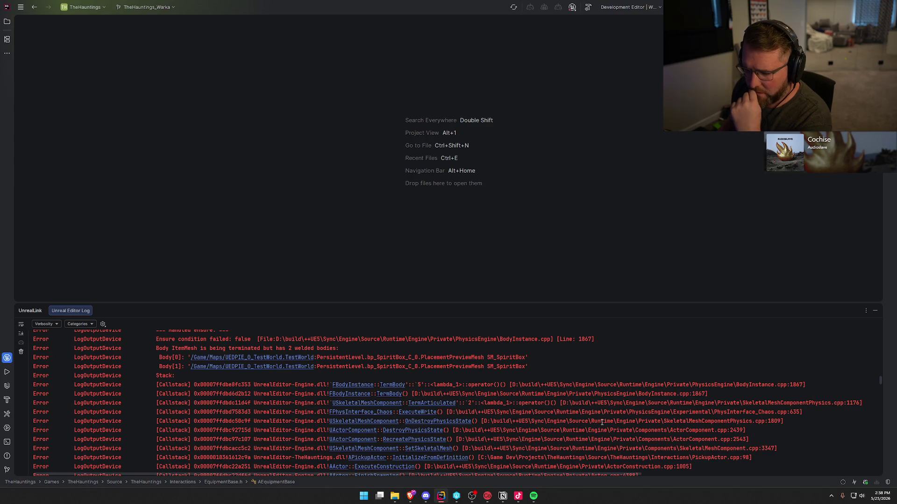
{"action": "scroll", "coordinate": [602, 423], "scroll_direction": "up", "scroll_amount": 3}
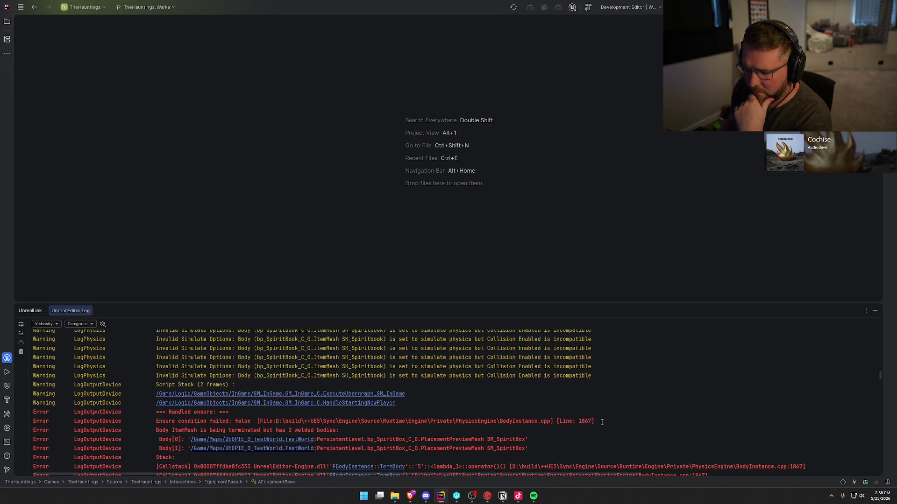
{"action": "scroll", "coordinate": [602, 422], "scroll_direction": "down", "scroll_amount": 3}
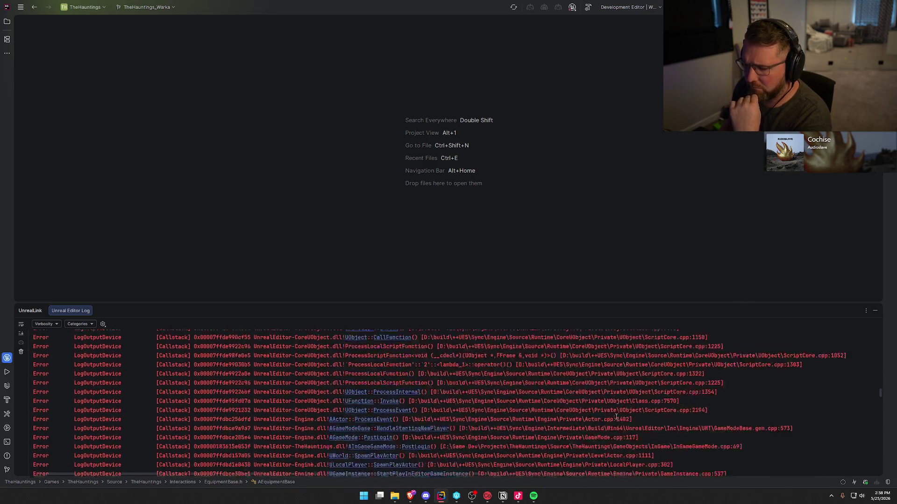
{"action": "left_click", "coordinate": [875, 310]}
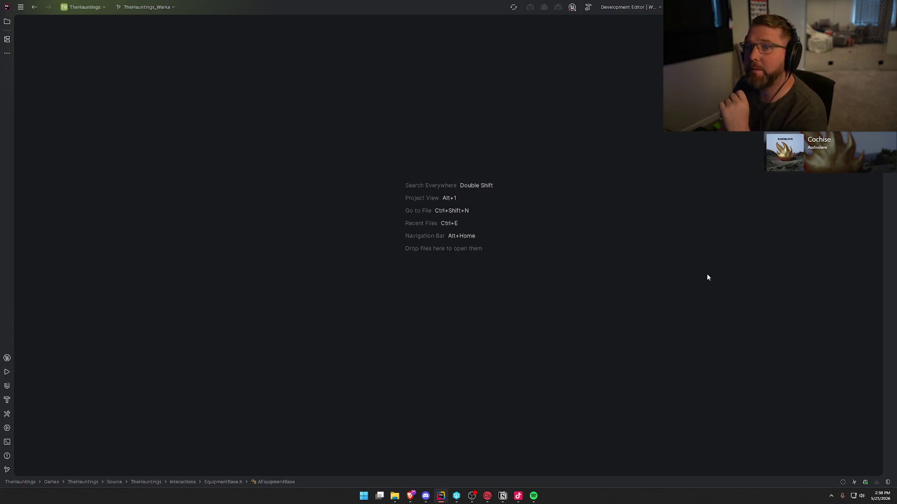